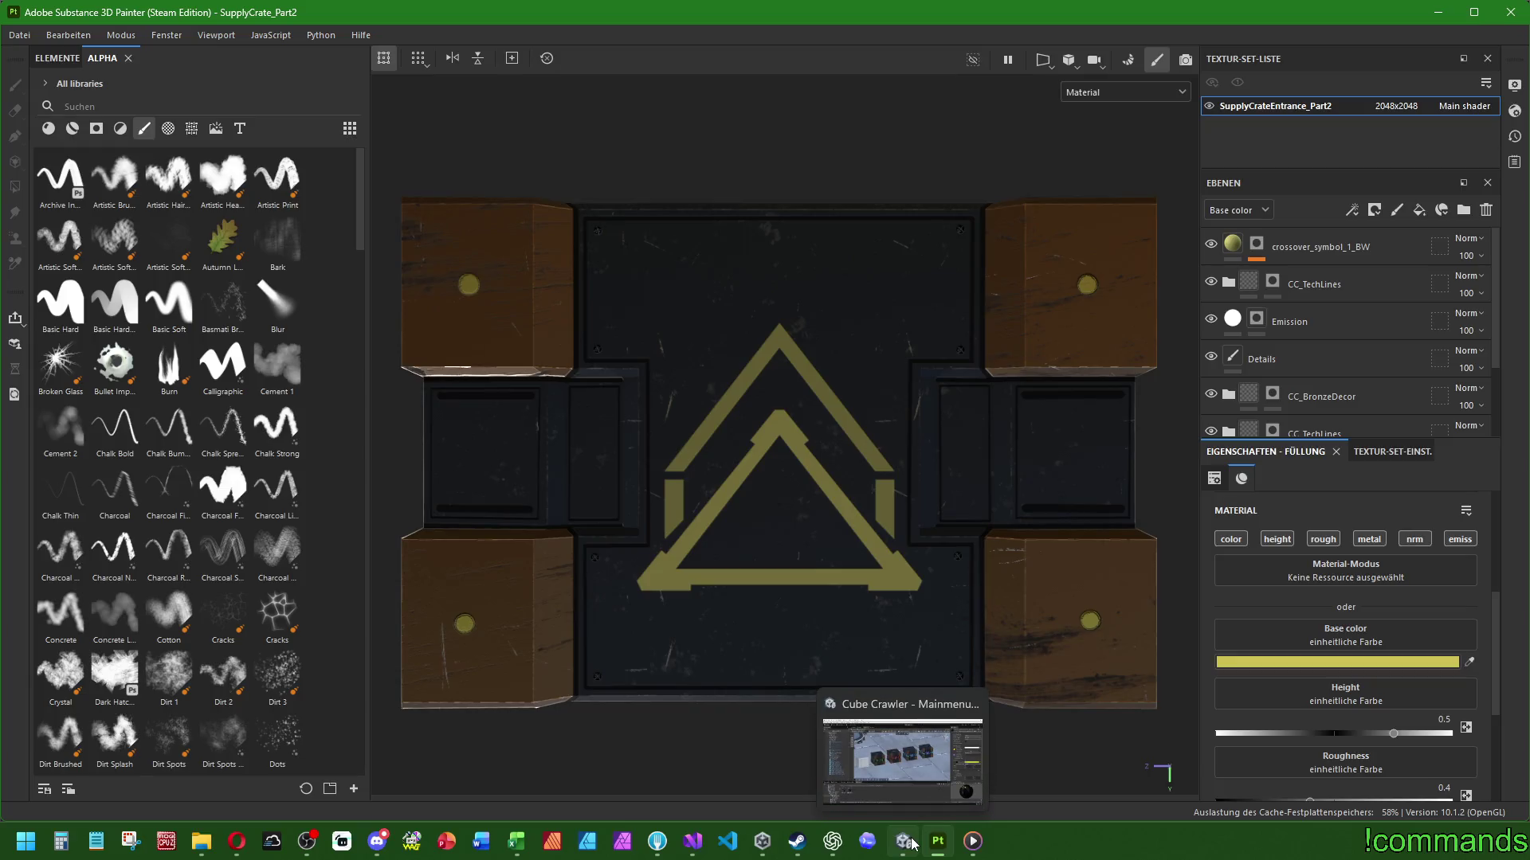
Undo the last change and filter the Alpha shelf to list the arrow and shape alphas
mouse_move(898, 737)
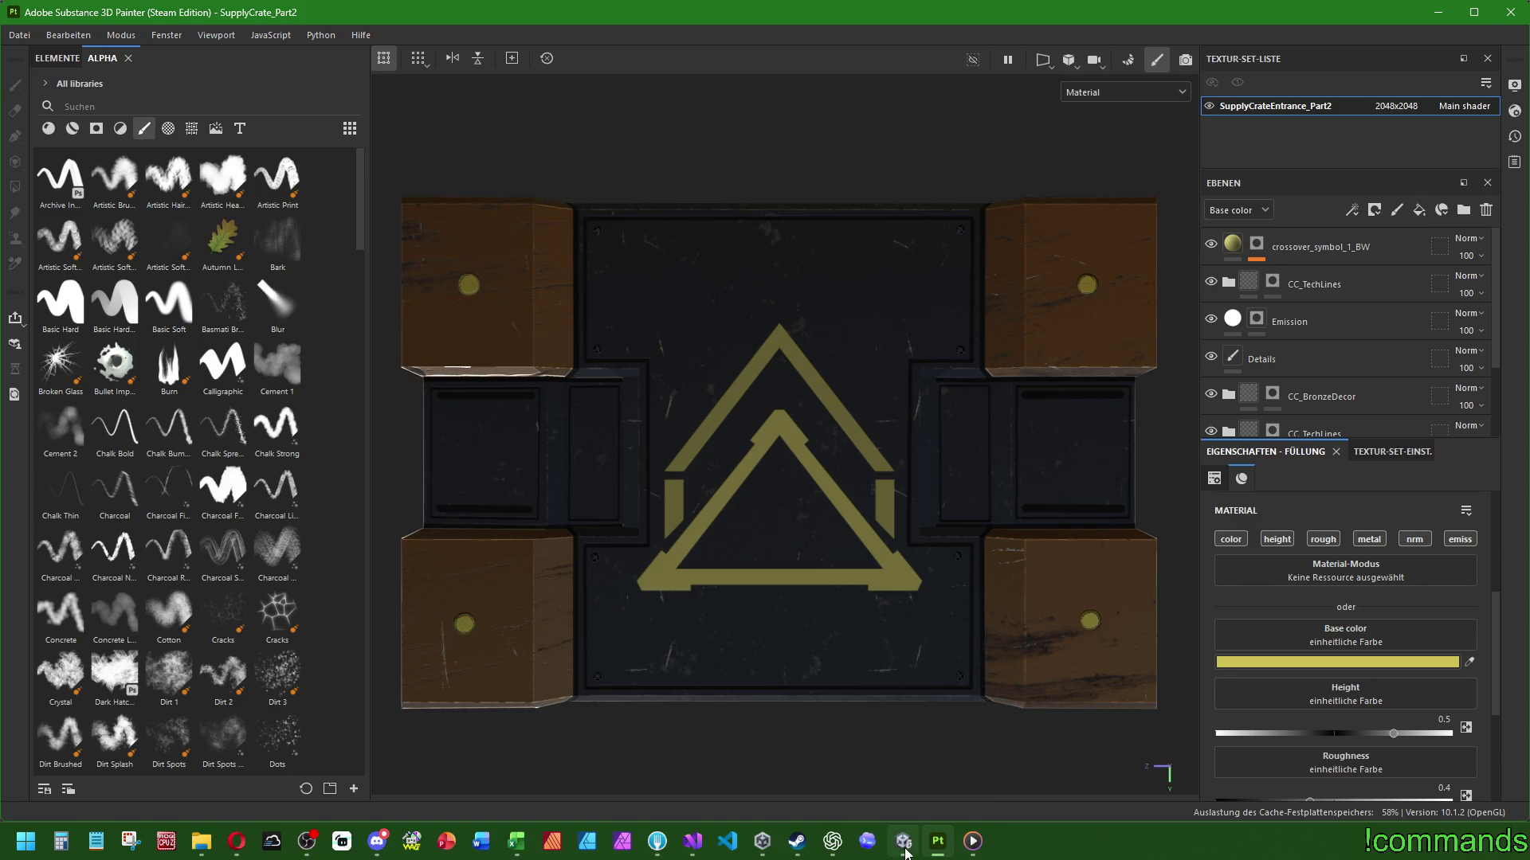
mouse_move(925, 764)
key("ctrl+z")
key("ctrl+z")
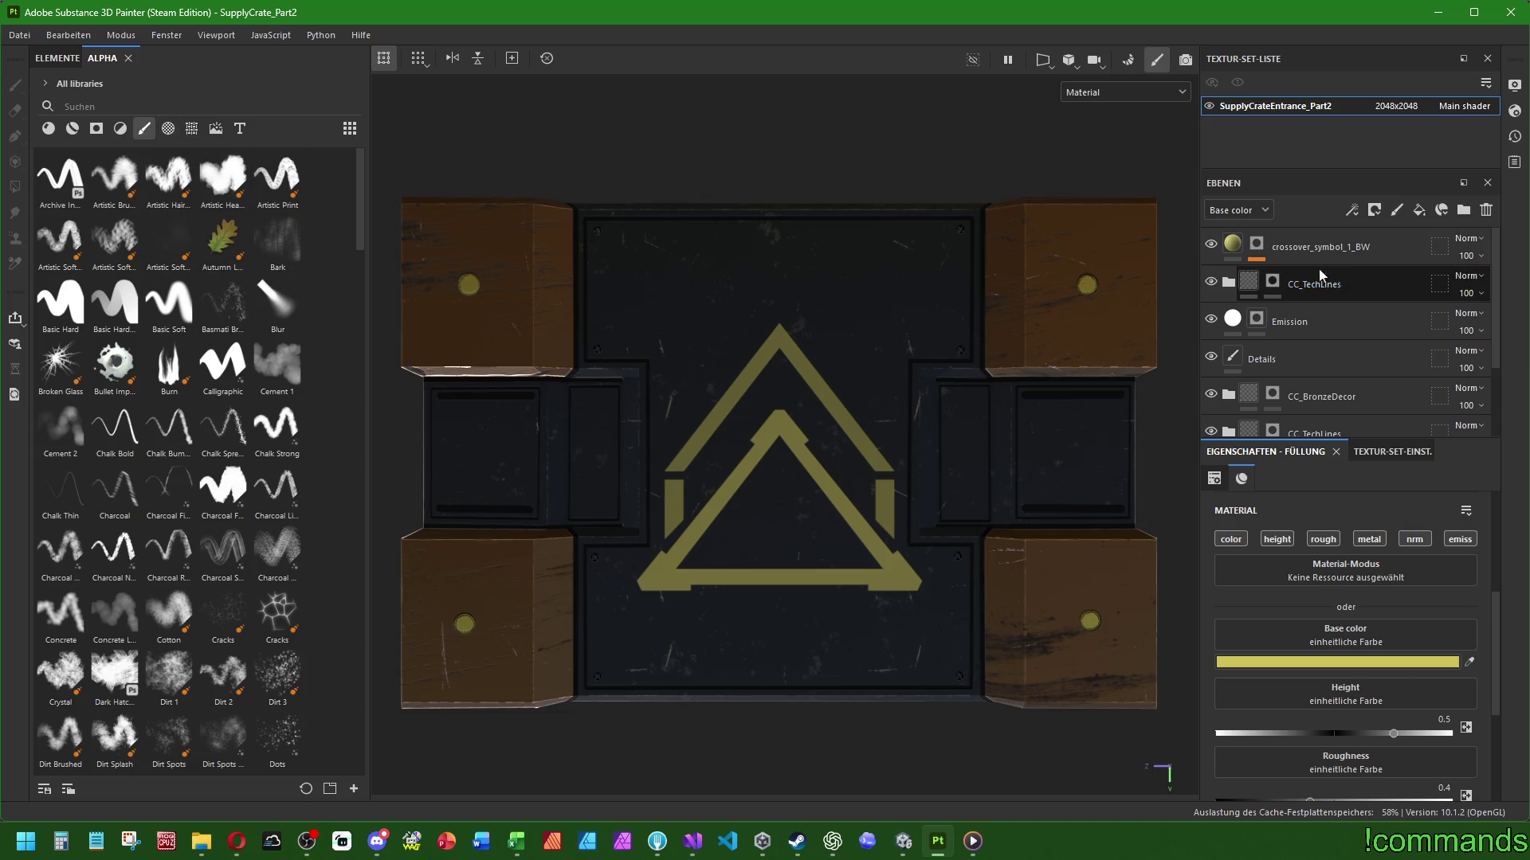
left_click(168, 130)
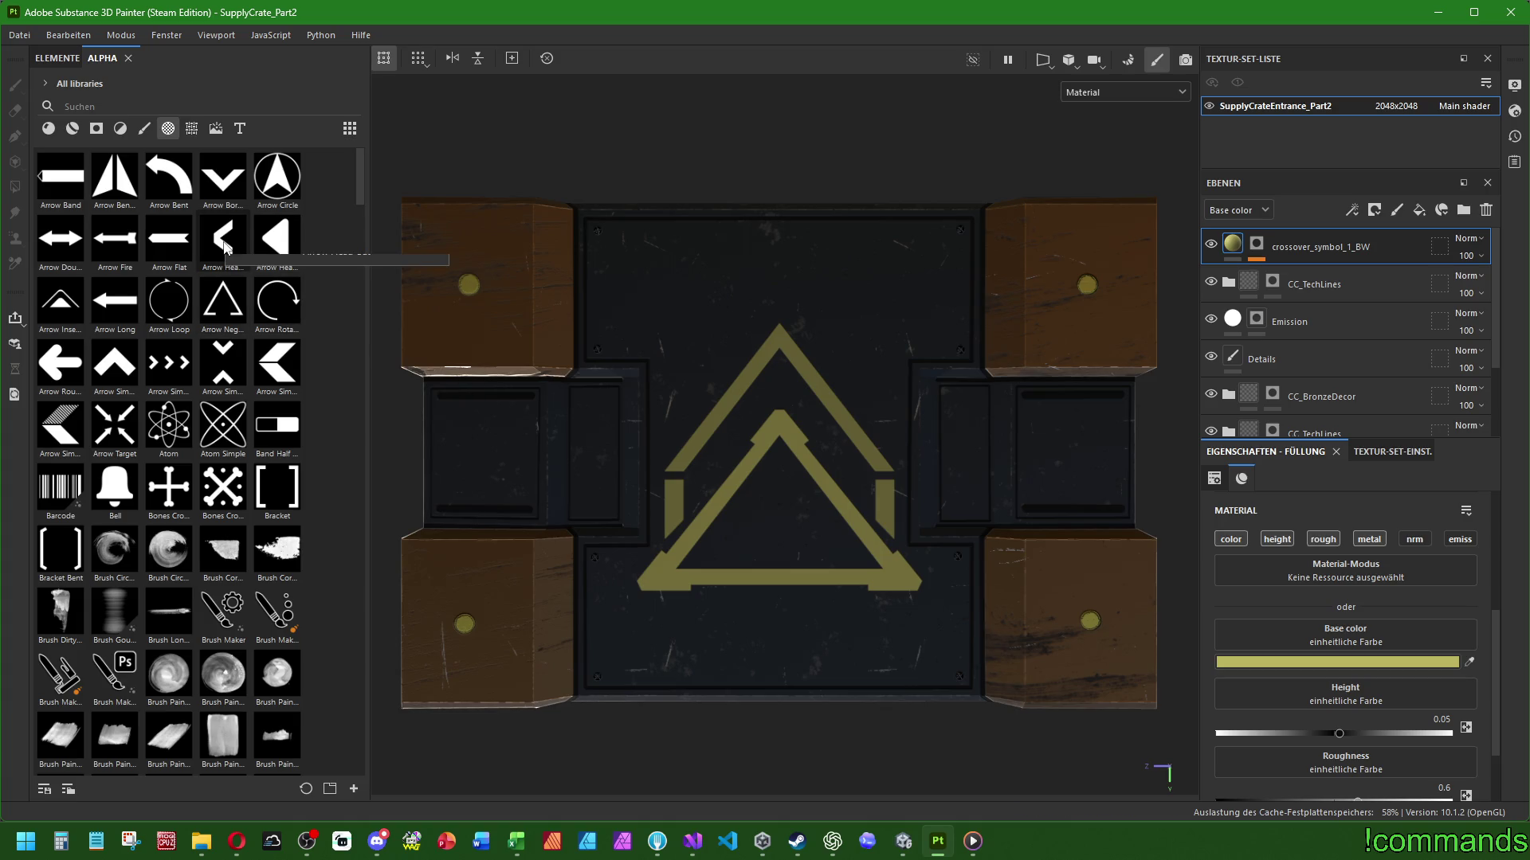
Place the Arrow Negative alpha on the crate's left side panel, rotated to point left
mouse_move(231, 295)
mouse_move(225, 290)
left_mouse_down()
mouse_move(494, 396)
mouse_move(484, 453)
left_mouse_up()
left_click(511, 468)
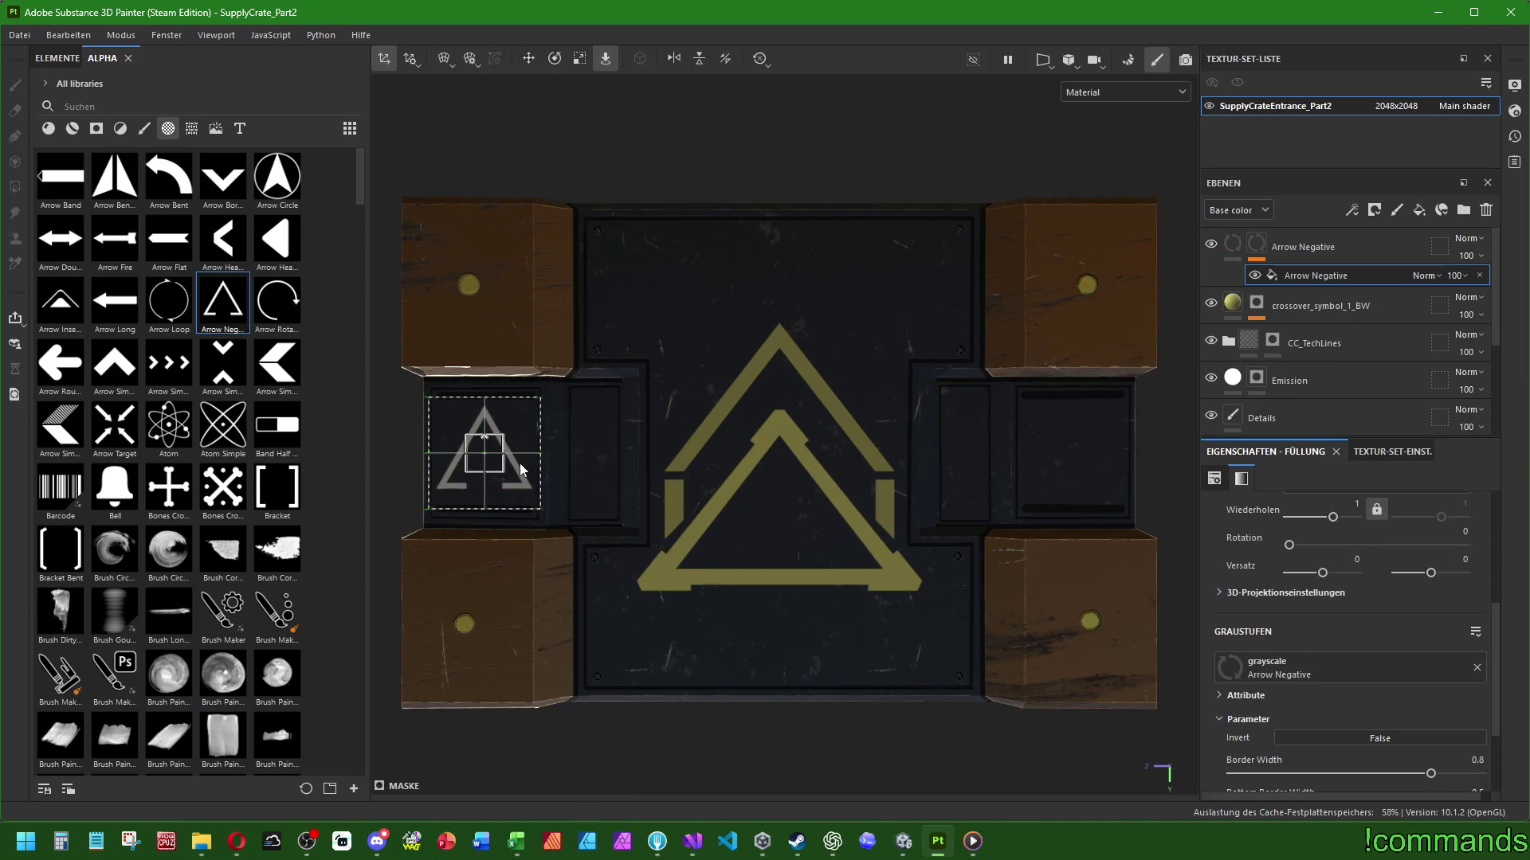
left_click(579, 58)
left_click(554, 58)
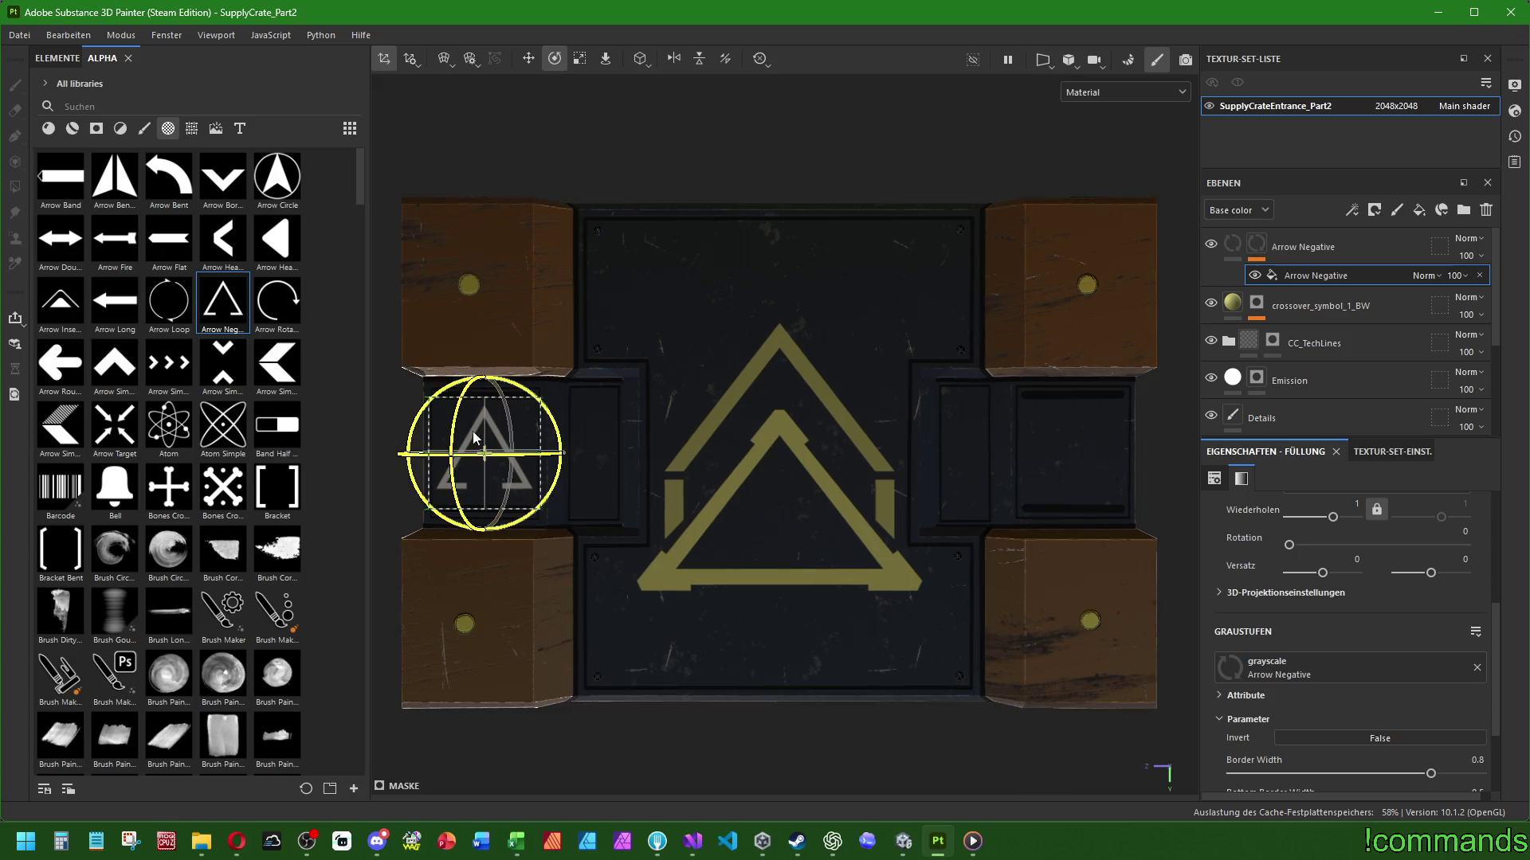
mouse_move(614, 377)
left_mouse_down("alt")
mouse_move(635, 600)
mouse_move(640, 489)
mouse_move(624, 478)
left_mouse_up("alt")
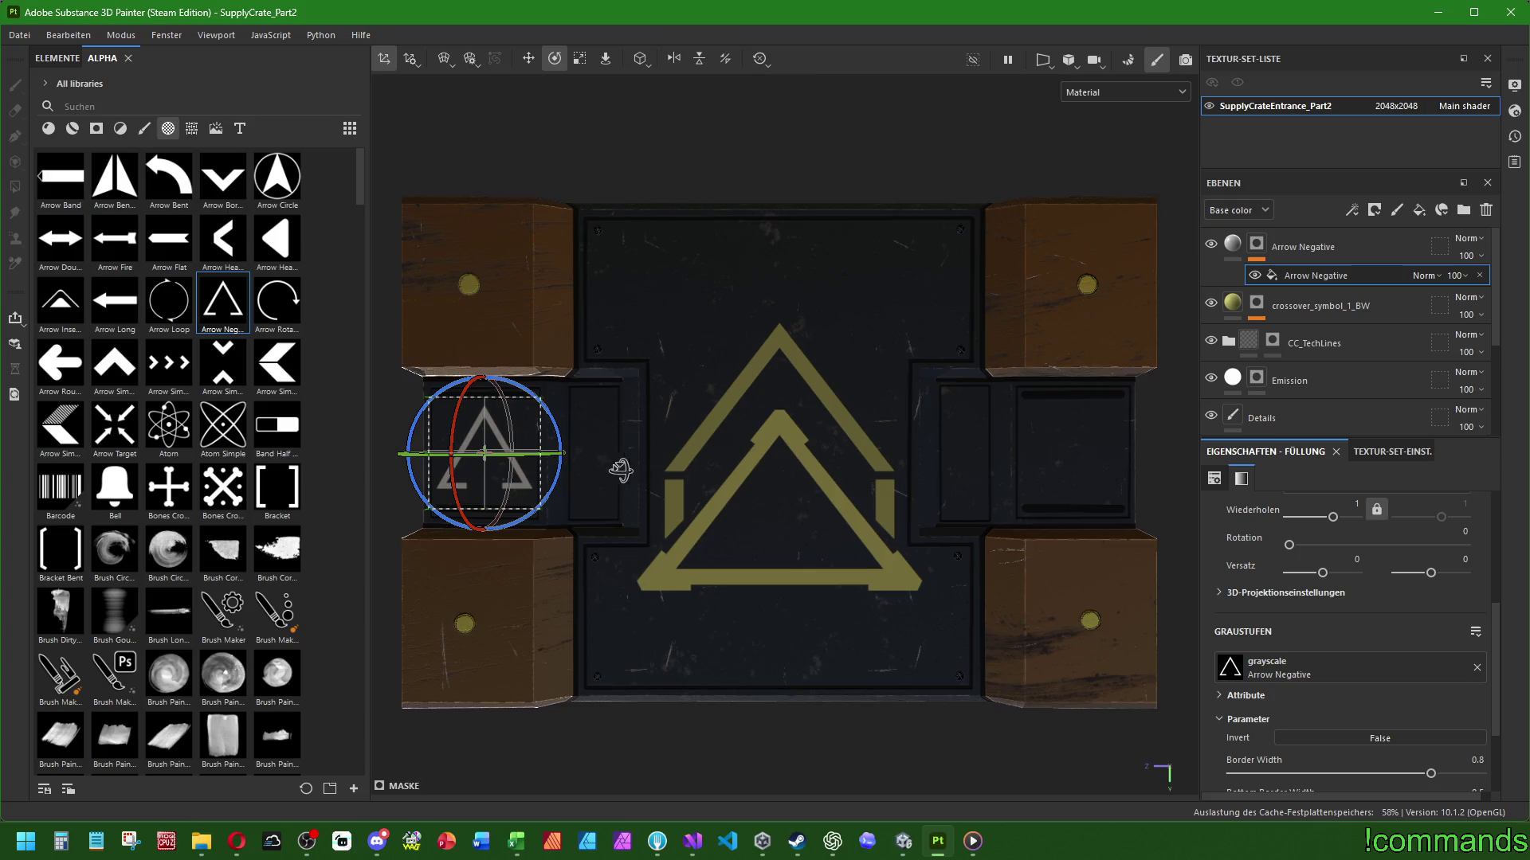
mouse_move(546, 407)
left_mouse_down()
mouse_move(456, 361)
mouse_move(389, 359)
left_mouse_up()
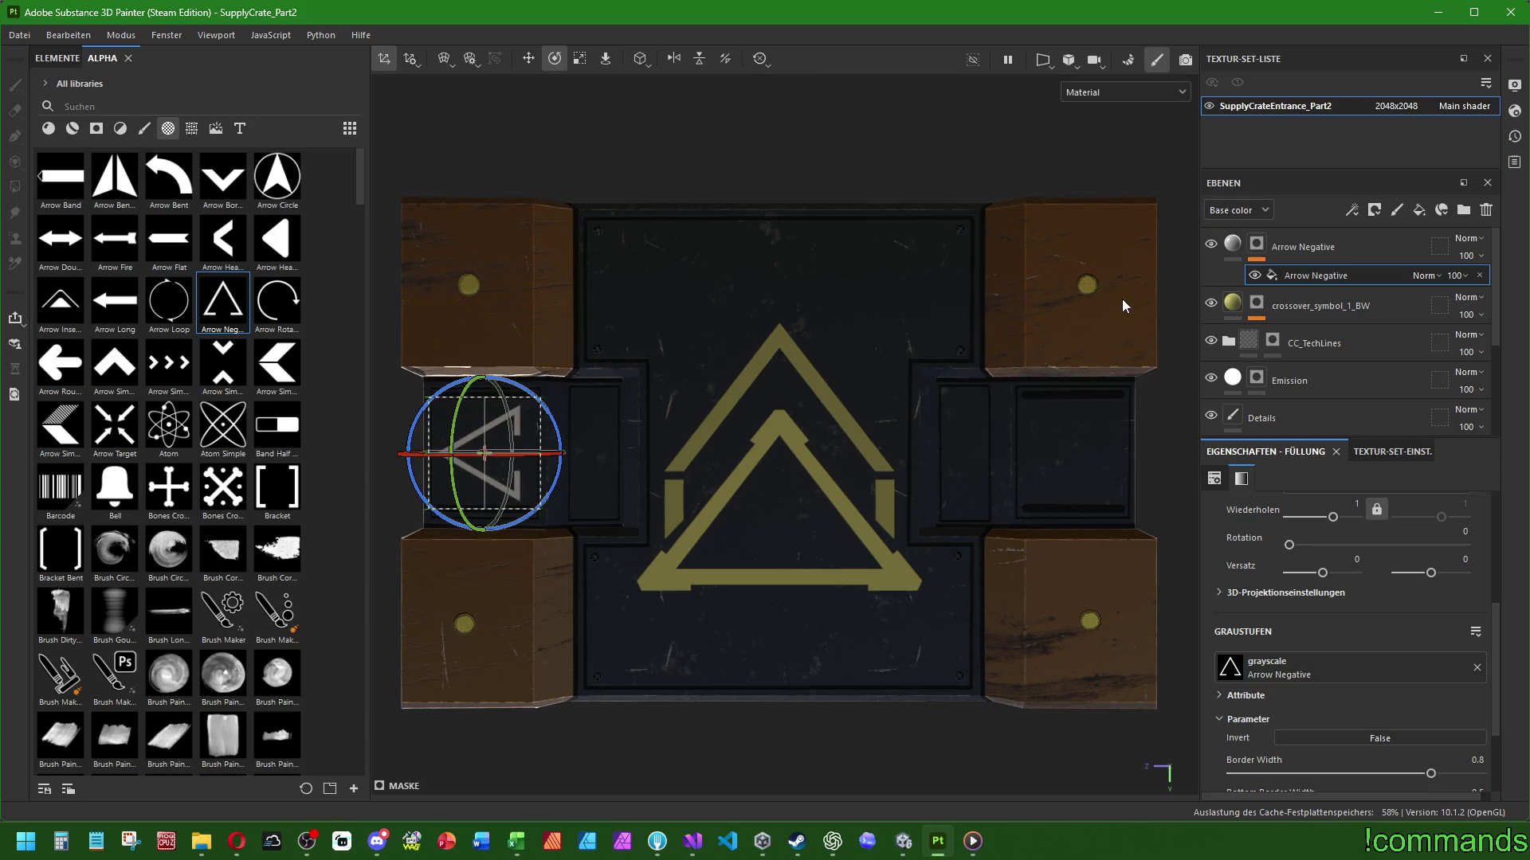
Turn off colour, height, roughness, metal and normal on the arrow fill, leaving white emissive only
left_click(1233, 244)
left_click(1415, 541)
left_click(1369, 540)
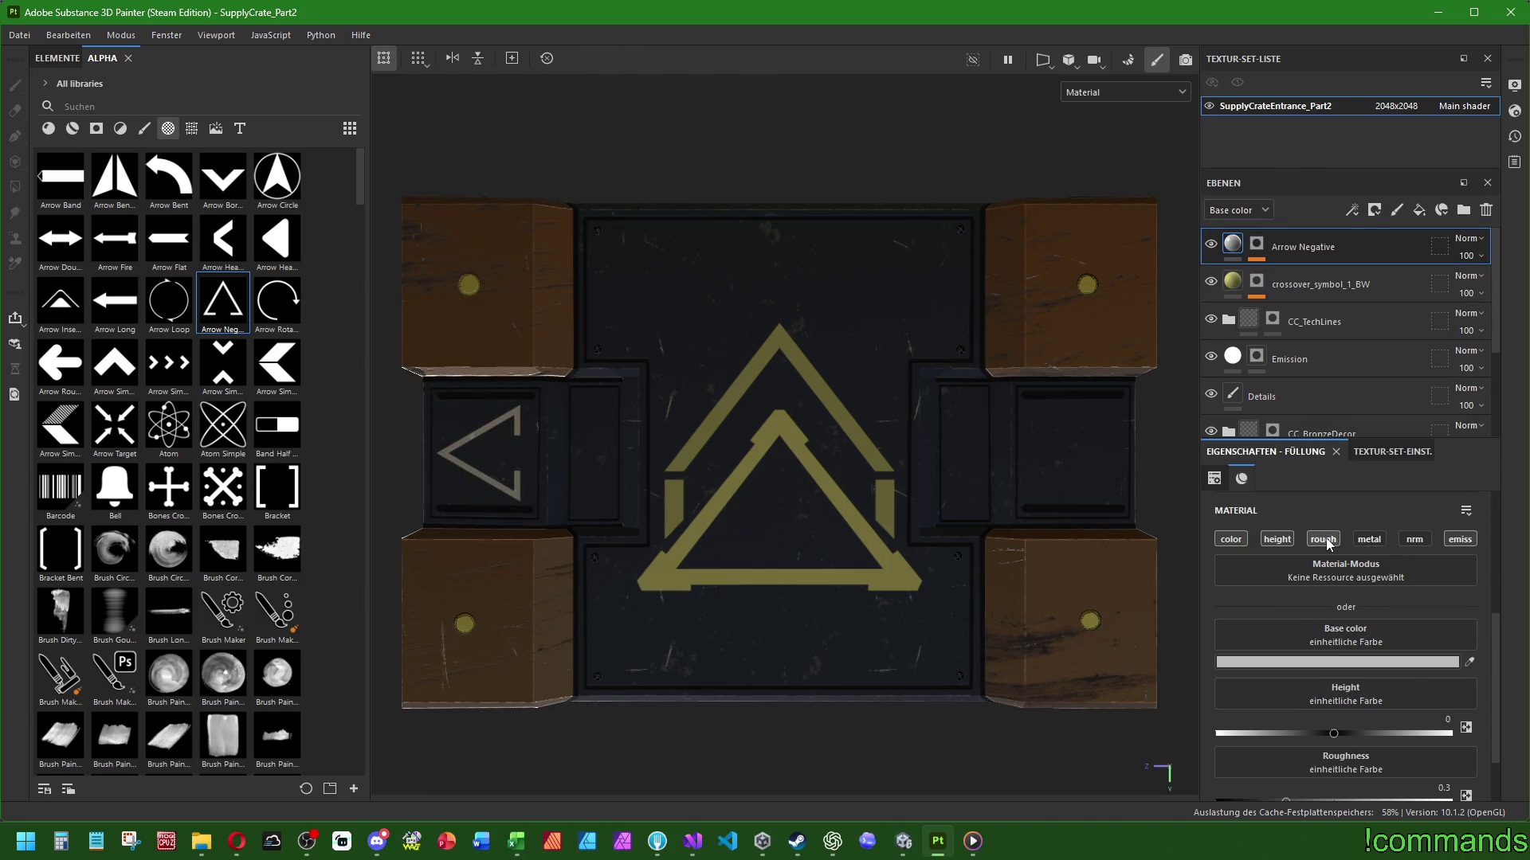
left_click(1323, 540)
left_click(1277, 540)
left_click(1230, 540)
left_click(1336, 662)
mouse_move(1027, 478)
left_mouse_down()
mouse_move(1060, 466)
mouse_move(778, 149)
left_mouse_up()
left_click(1147, 291)
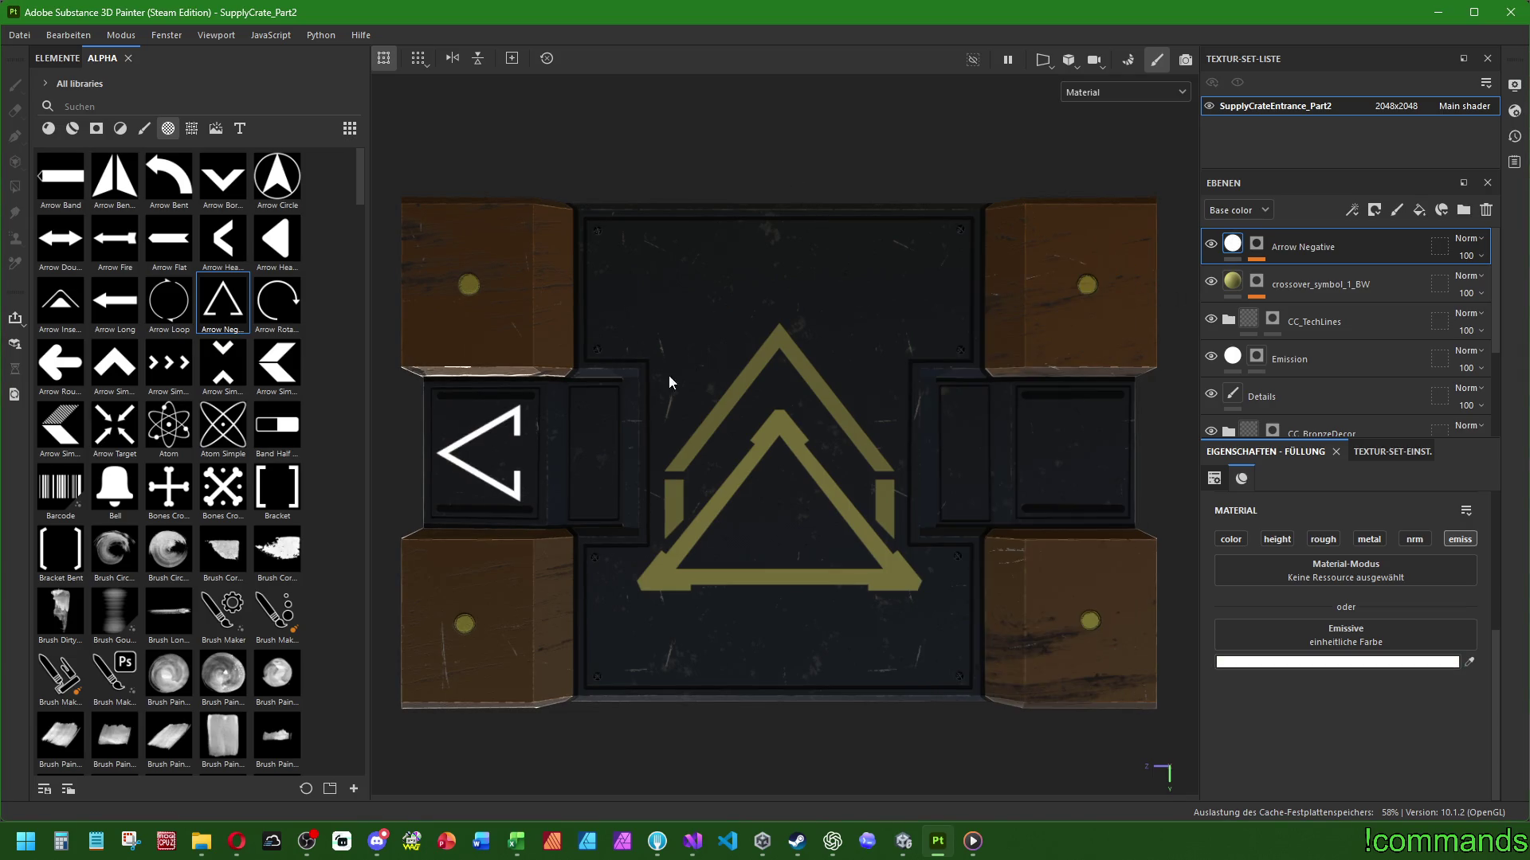
left_click(1257, 244)
key("e")
Duplicate the arrow projection, move the copy to the right side panel and rotate it right
left_click(1299, 275)
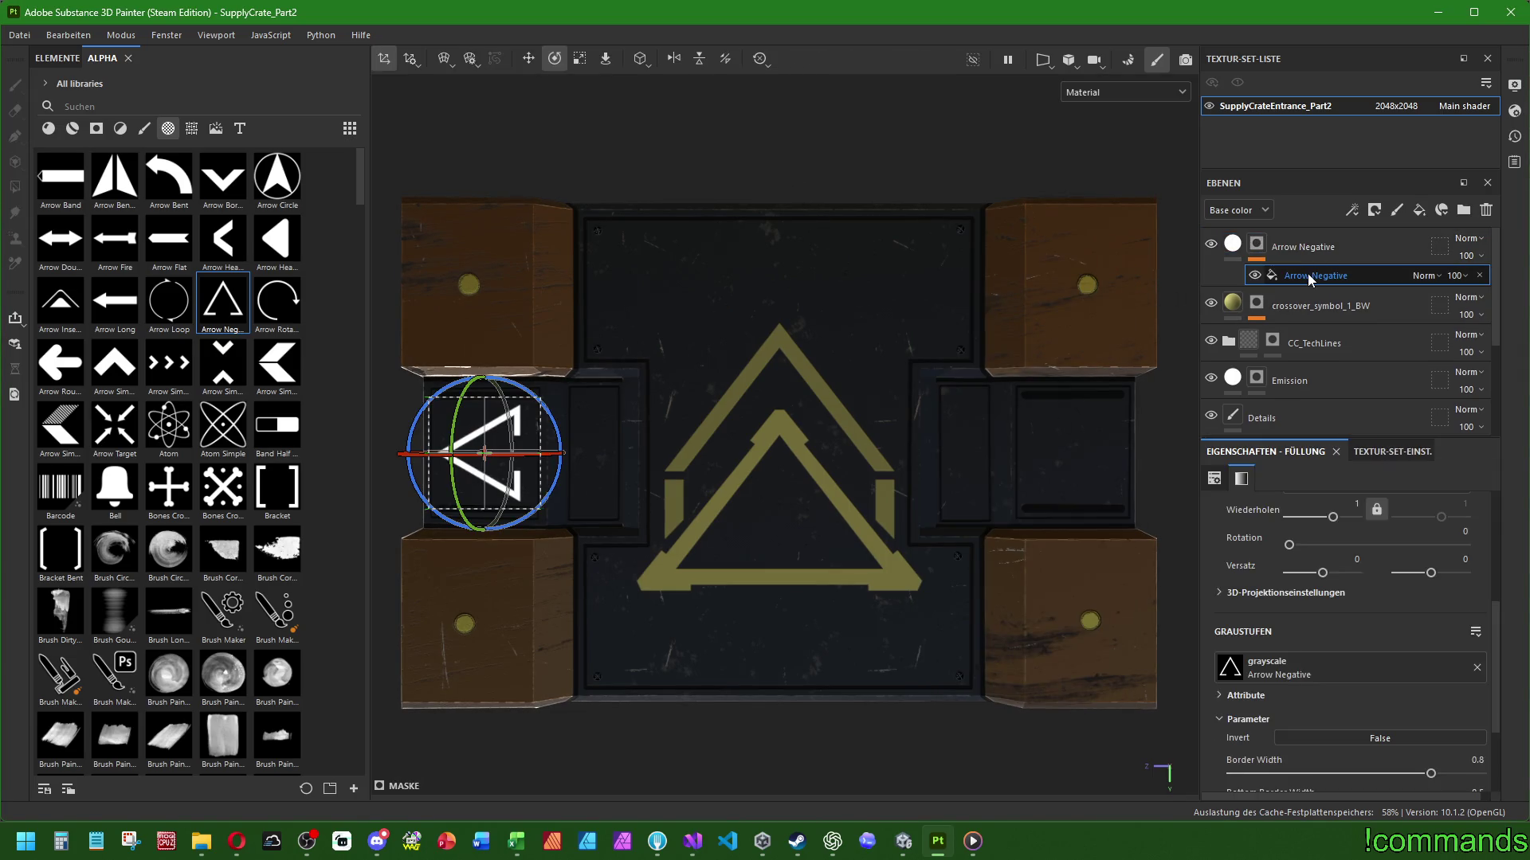
key("ctrl+d")
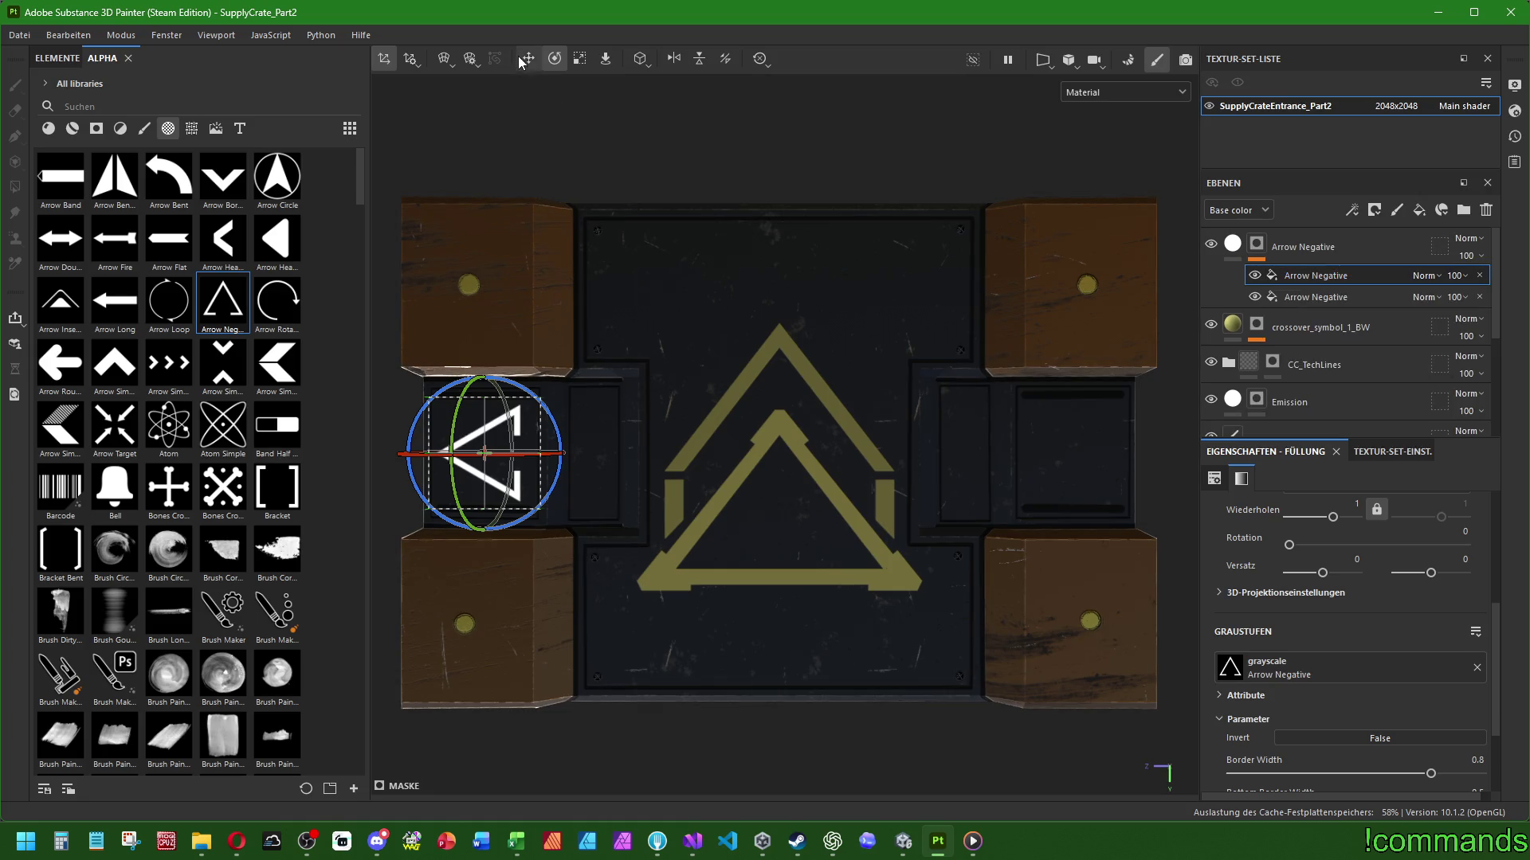
left_click(528, 58)
left_click_drag(424, 454, 1012, 456)
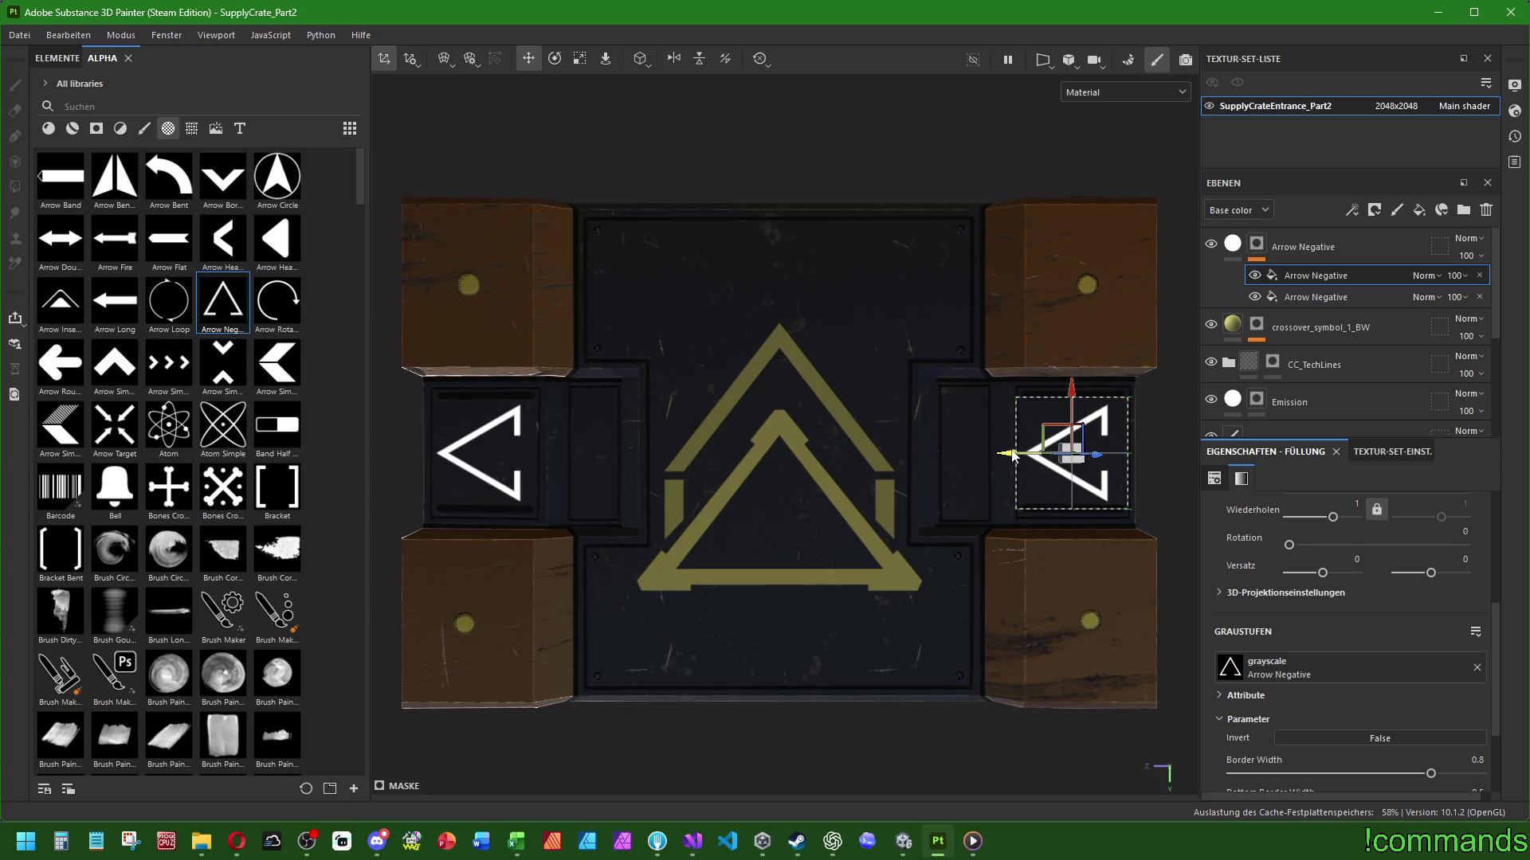
key("e")
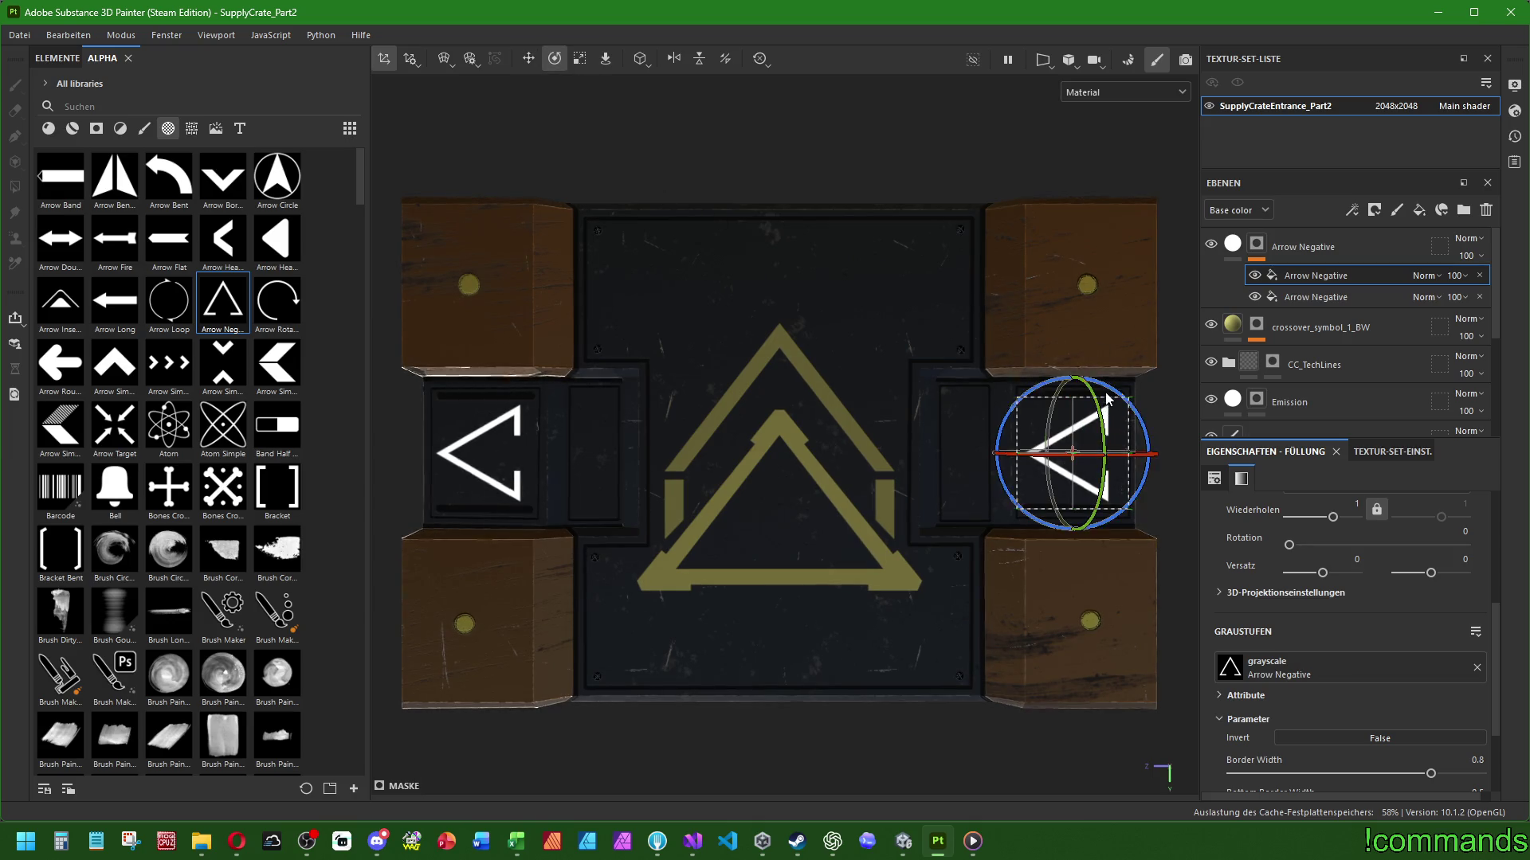
mouse_move(1111, 392)
left_mouse_down()
mouse_move(1287, 414)
mouse_move(1366, 443)
left_mouse_up()
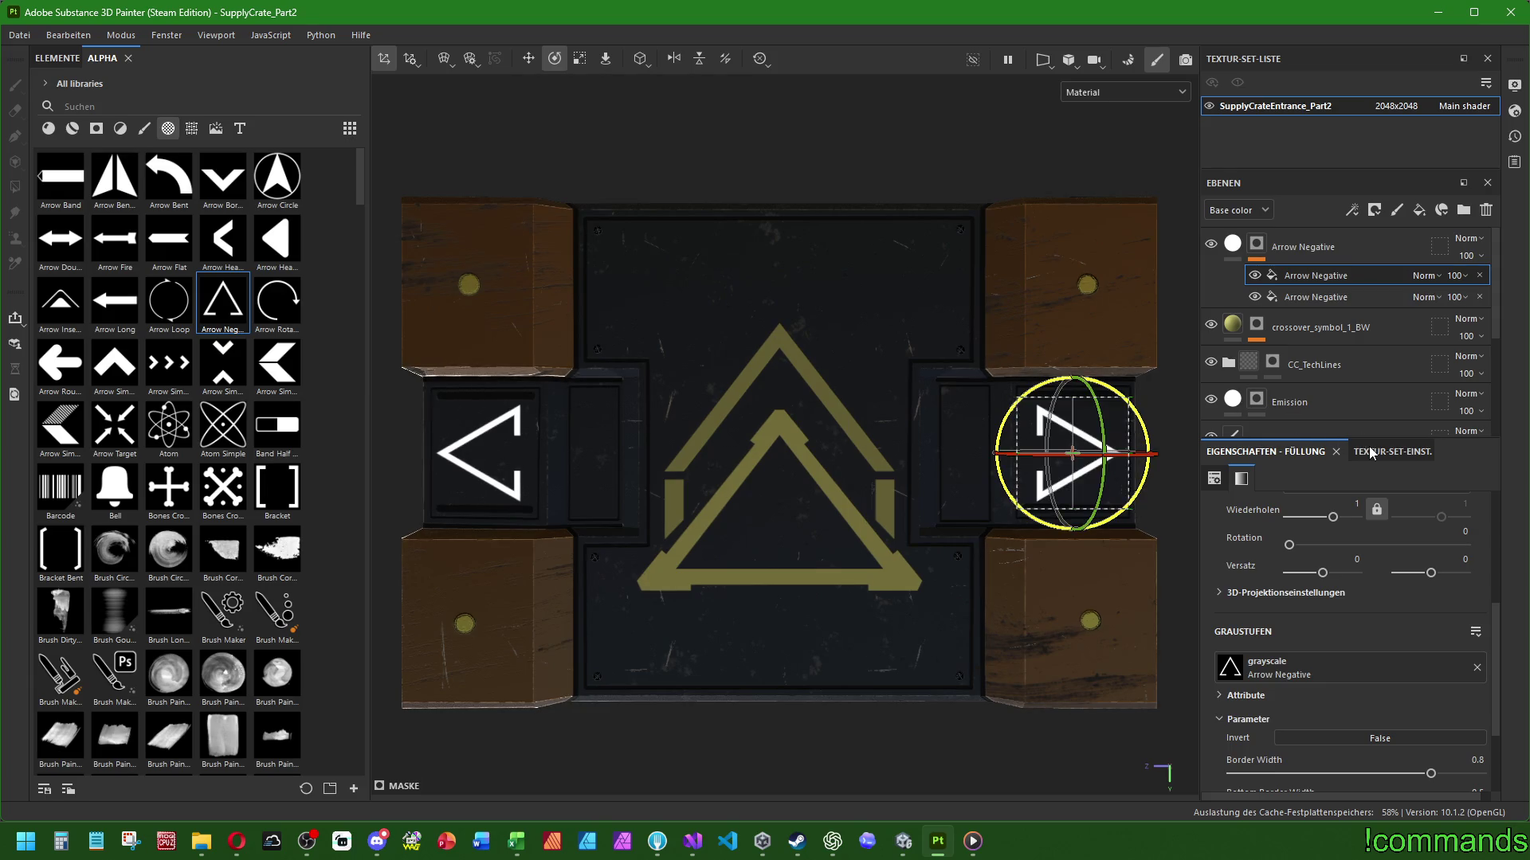
scroll(844, 423, "down", 2)
left_click(1364, 245)
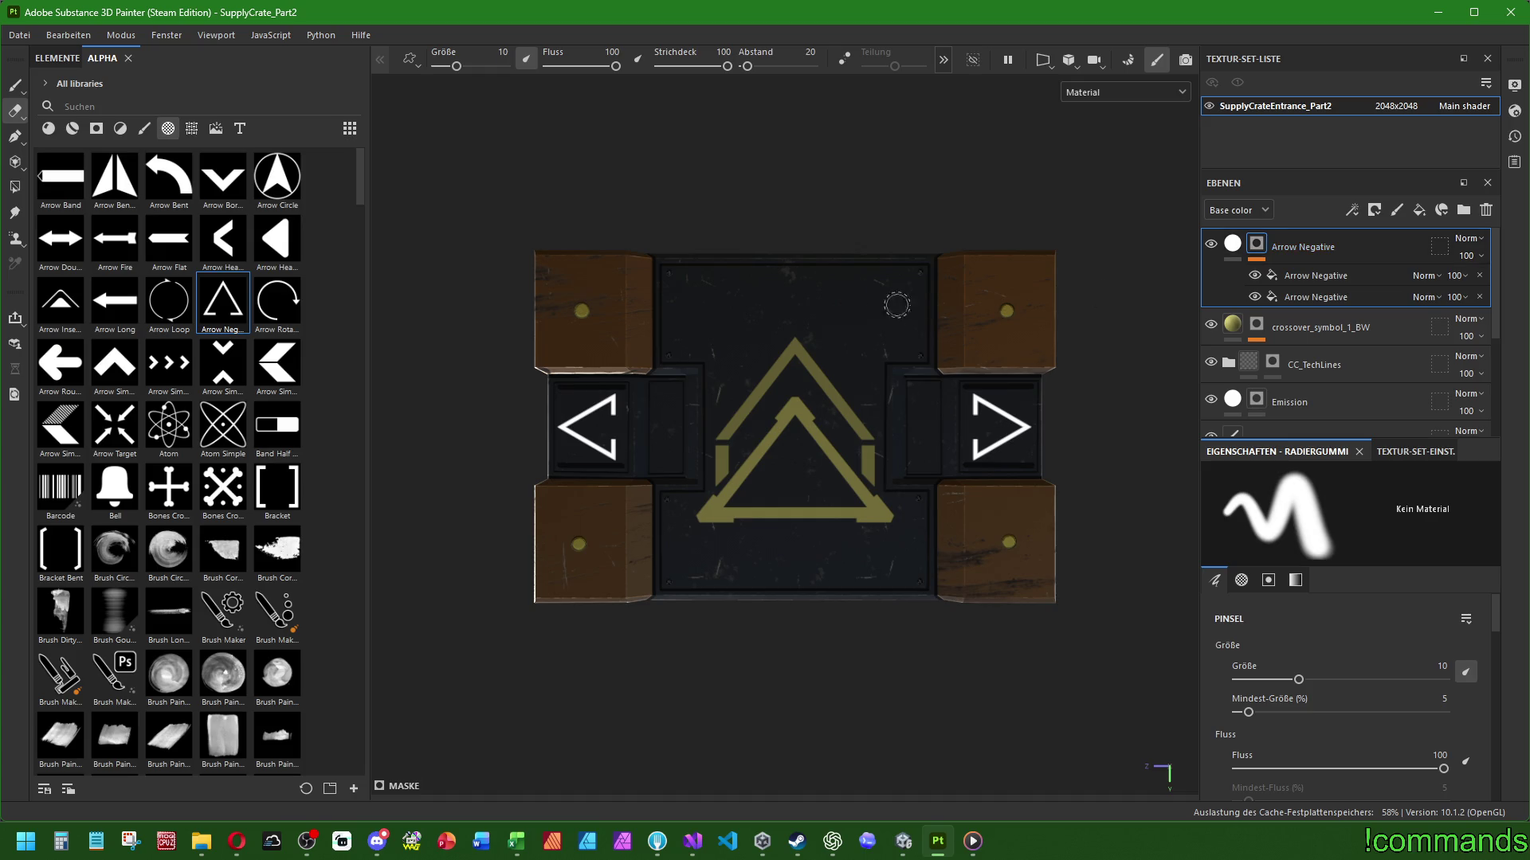
Move the right arrow projection up a few pixels, then reselect the Arrow Negative layer for erasing
scroll(857, 343, "up", 2)
scroll(856, 342, "up", 1)
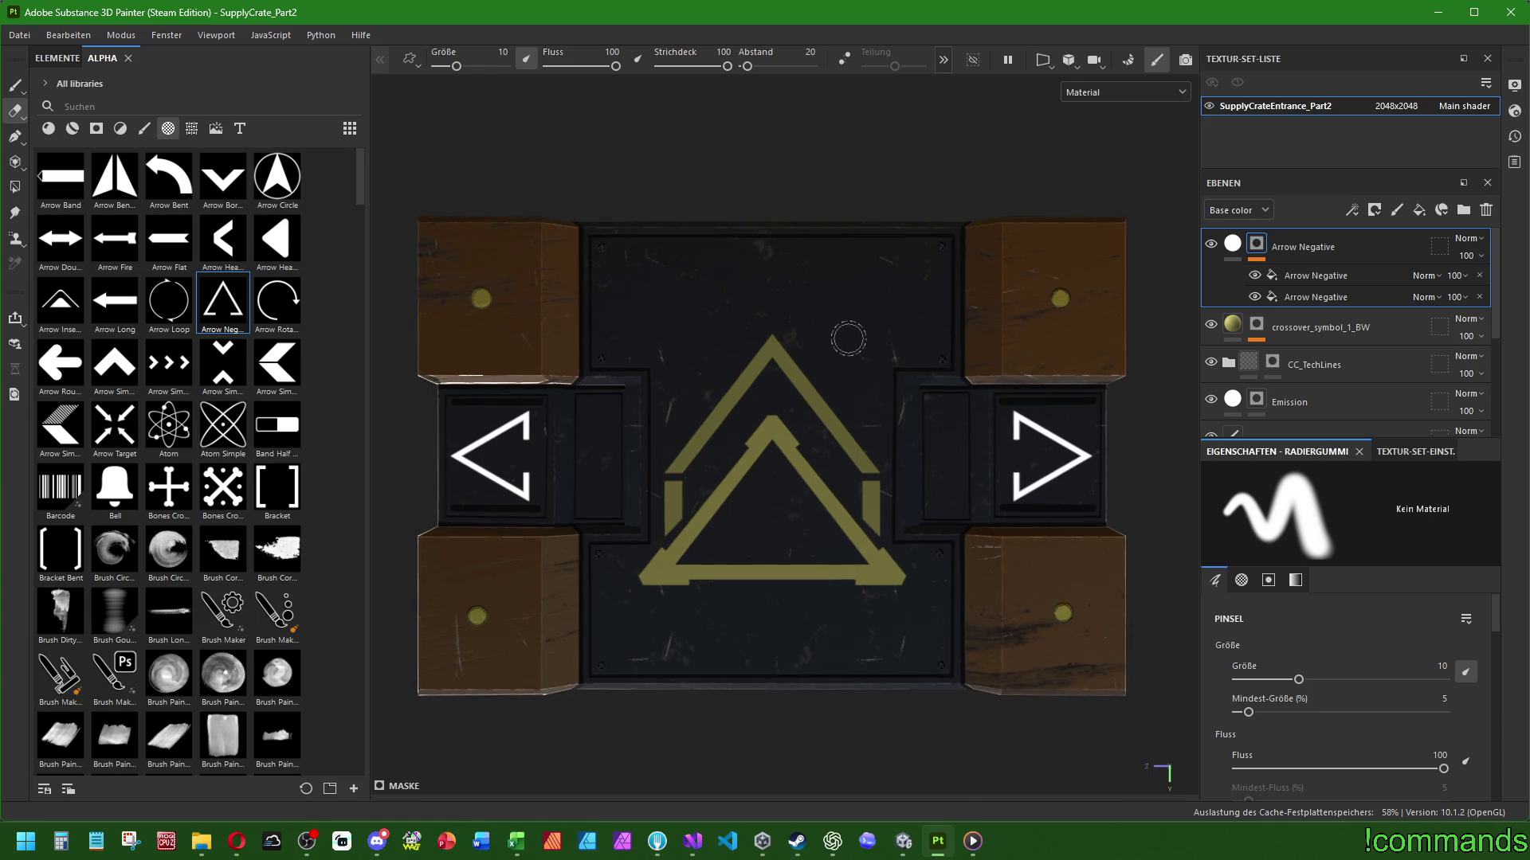
left_click(1296, 296)
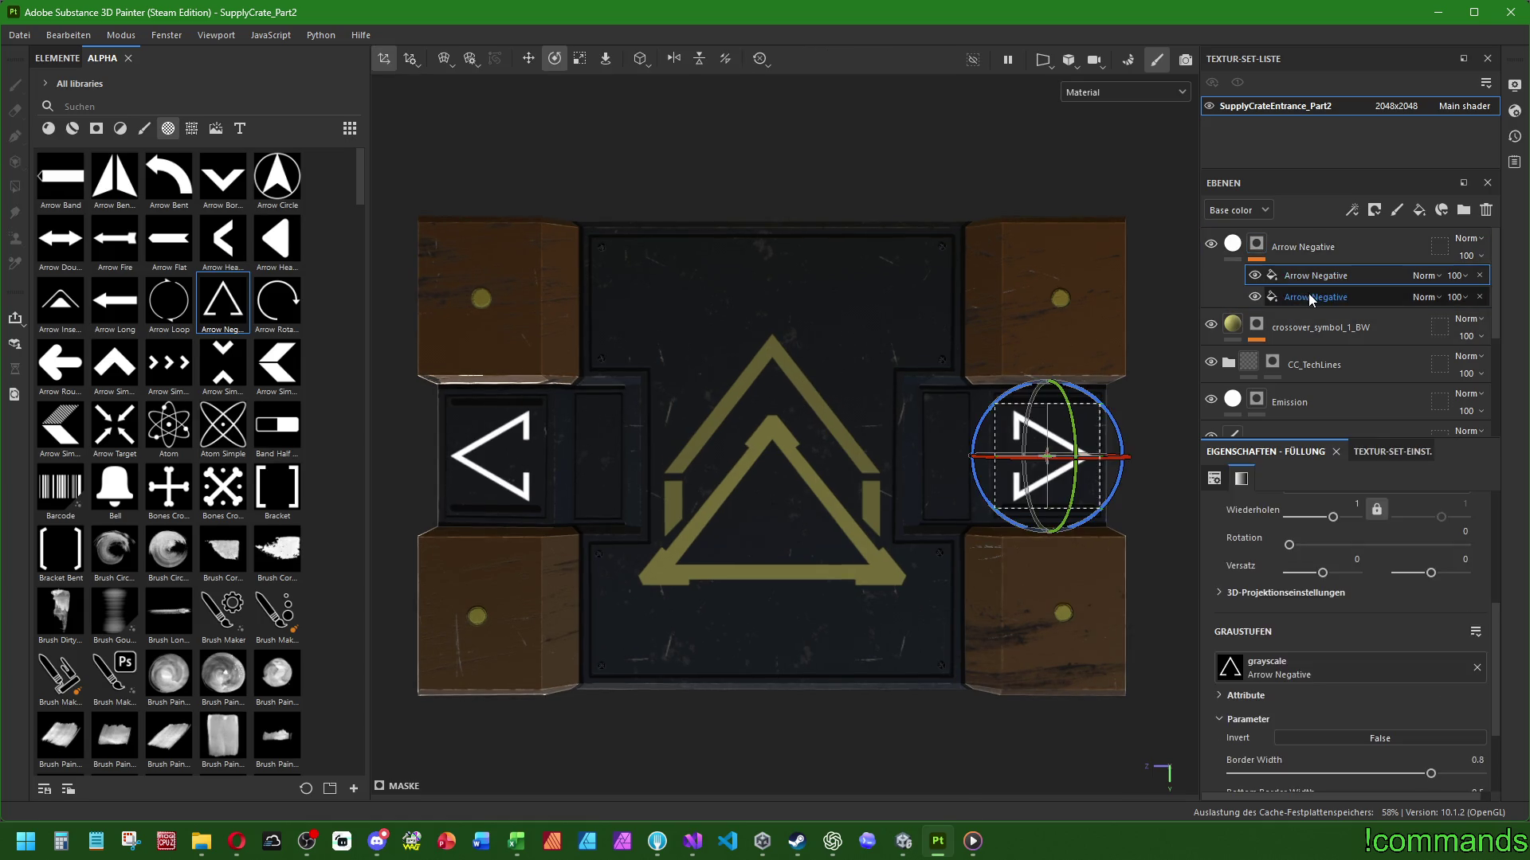
left_click(1307, 275)
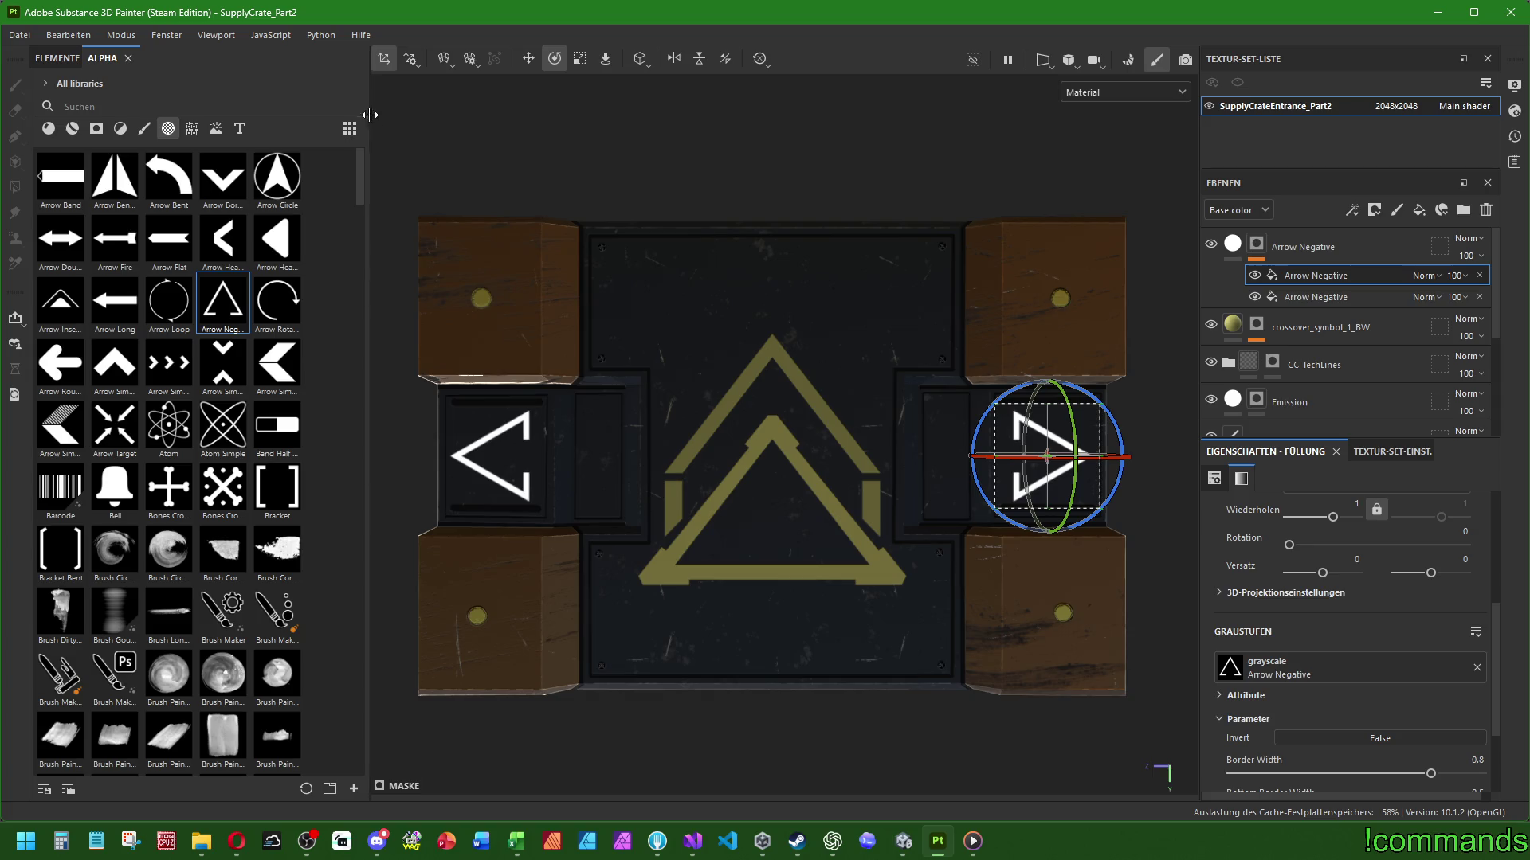
left_click(529, 58)
scroll(1127, 509, "up", 2)
left_click_drag(1116, 507, 1116, 505)
left_click(1283, 296)
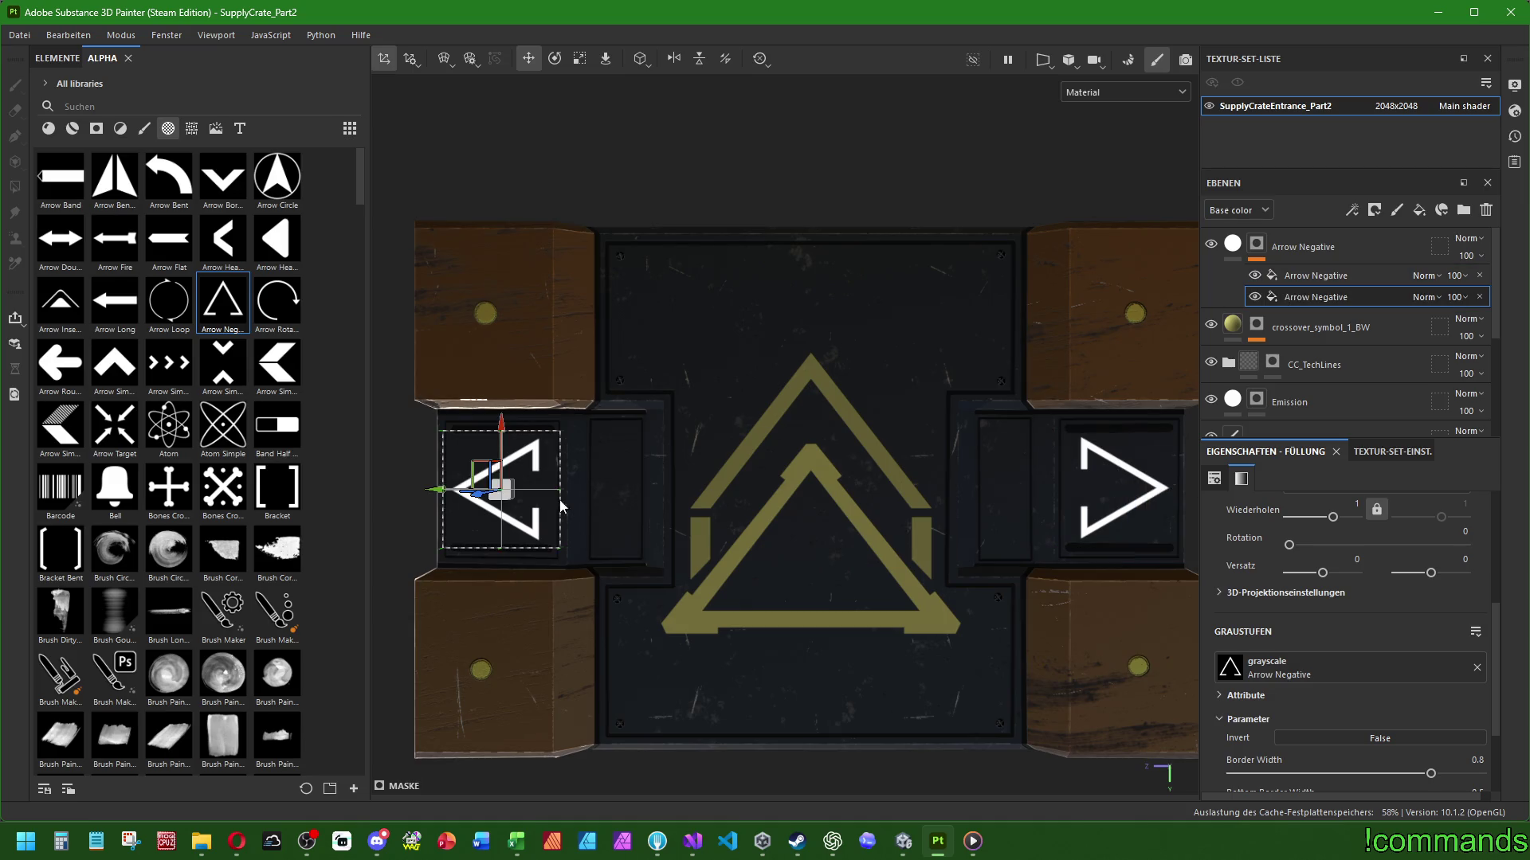
left_click(1311, 249)
key("e")
scroll(999, 386, "down", 1)
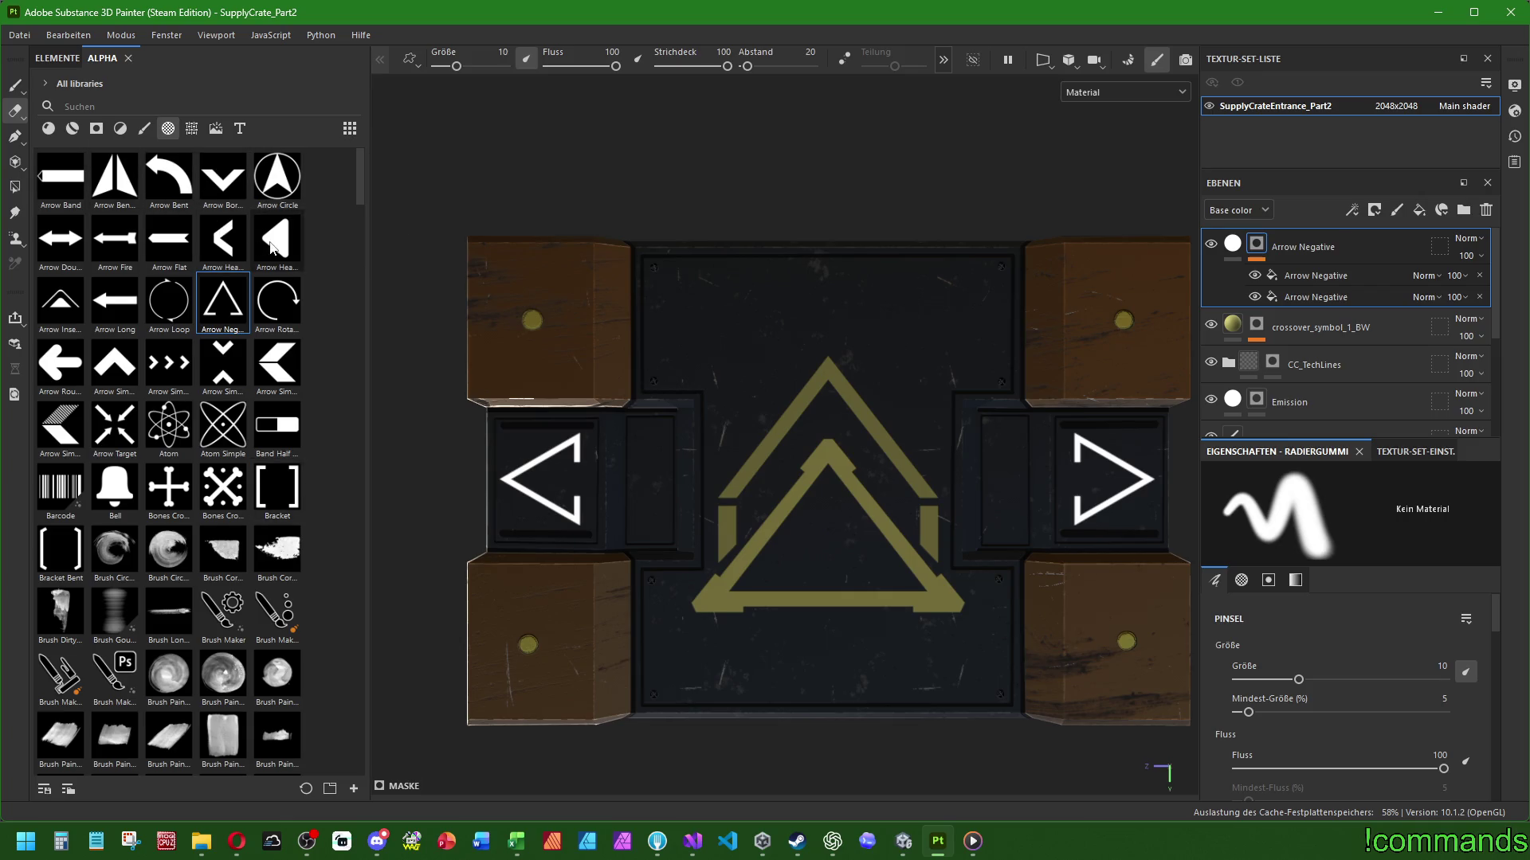
mouse_move(272, 247)
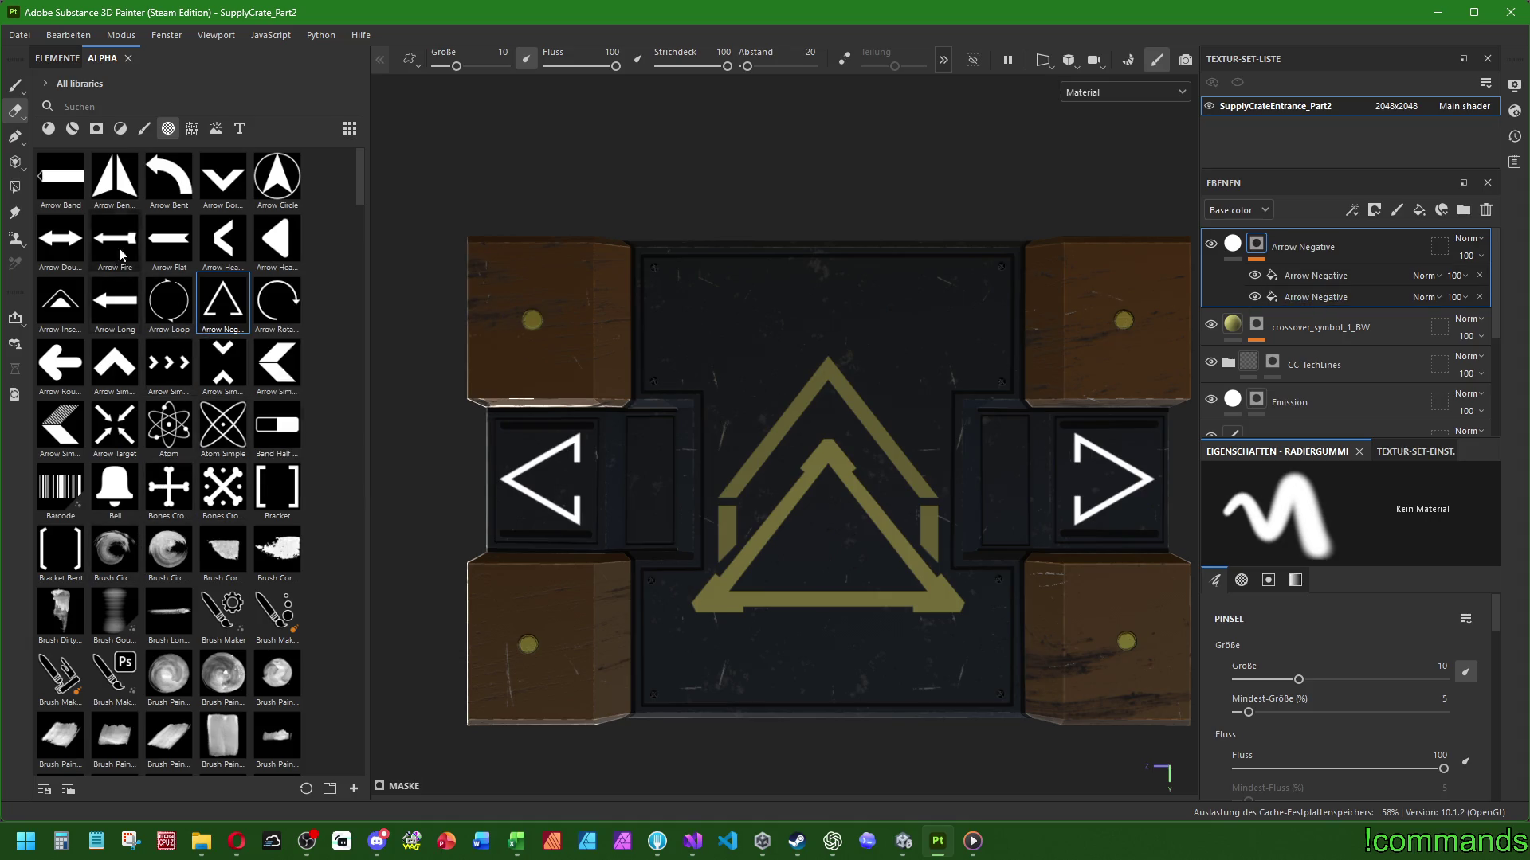
scroll(203, 380, "down", 10)
Drop the Shape Square Squeeze alpha onto the crate beside the left arrow
scroll(203, 376, "down", 5)
scroll(200, 376, "up", 5)
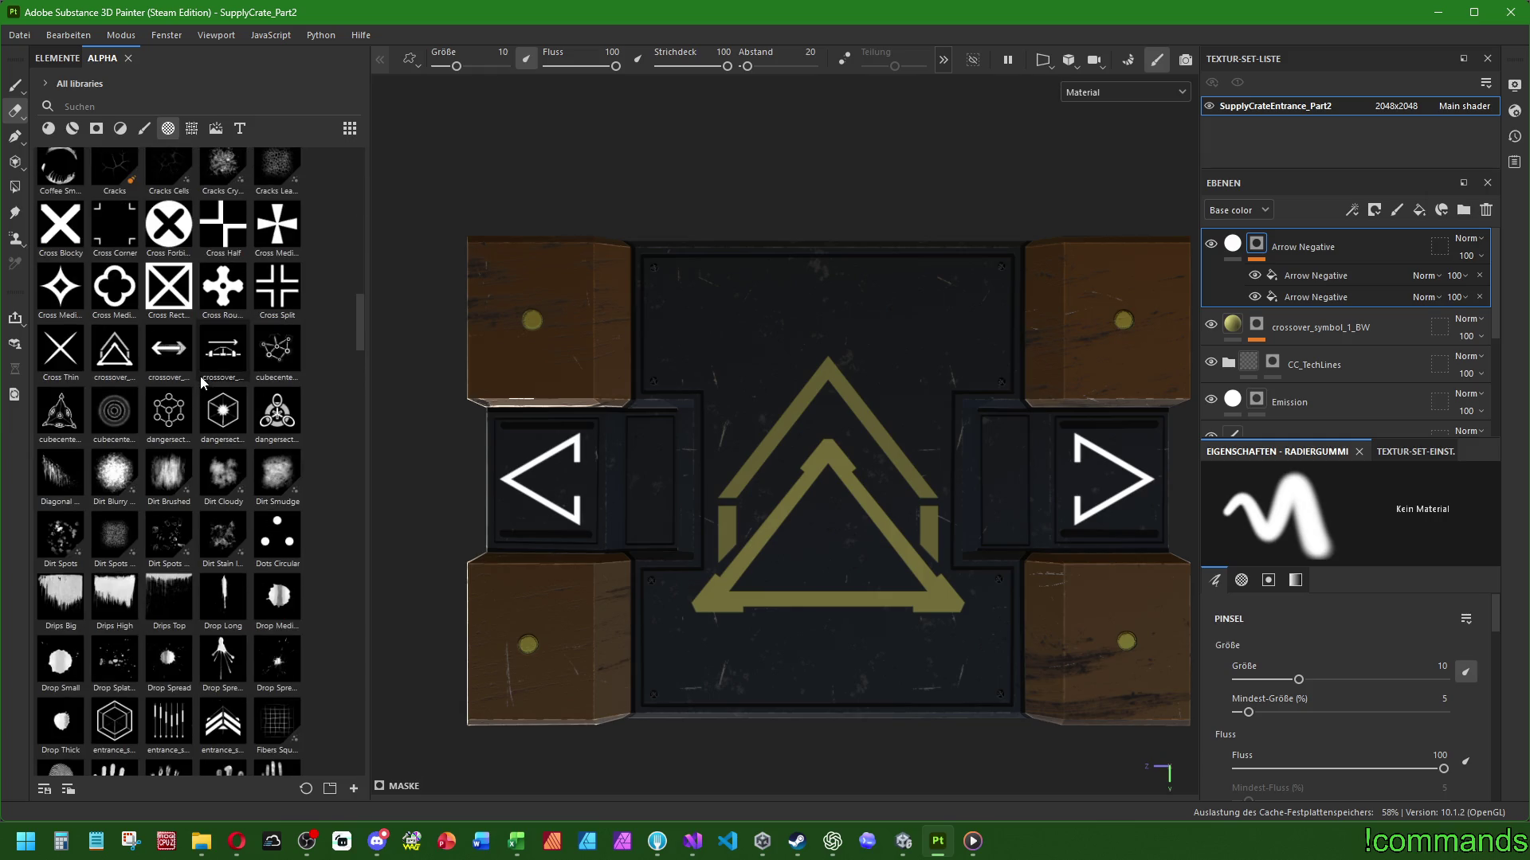
scroll(245, 485, "down", 5)
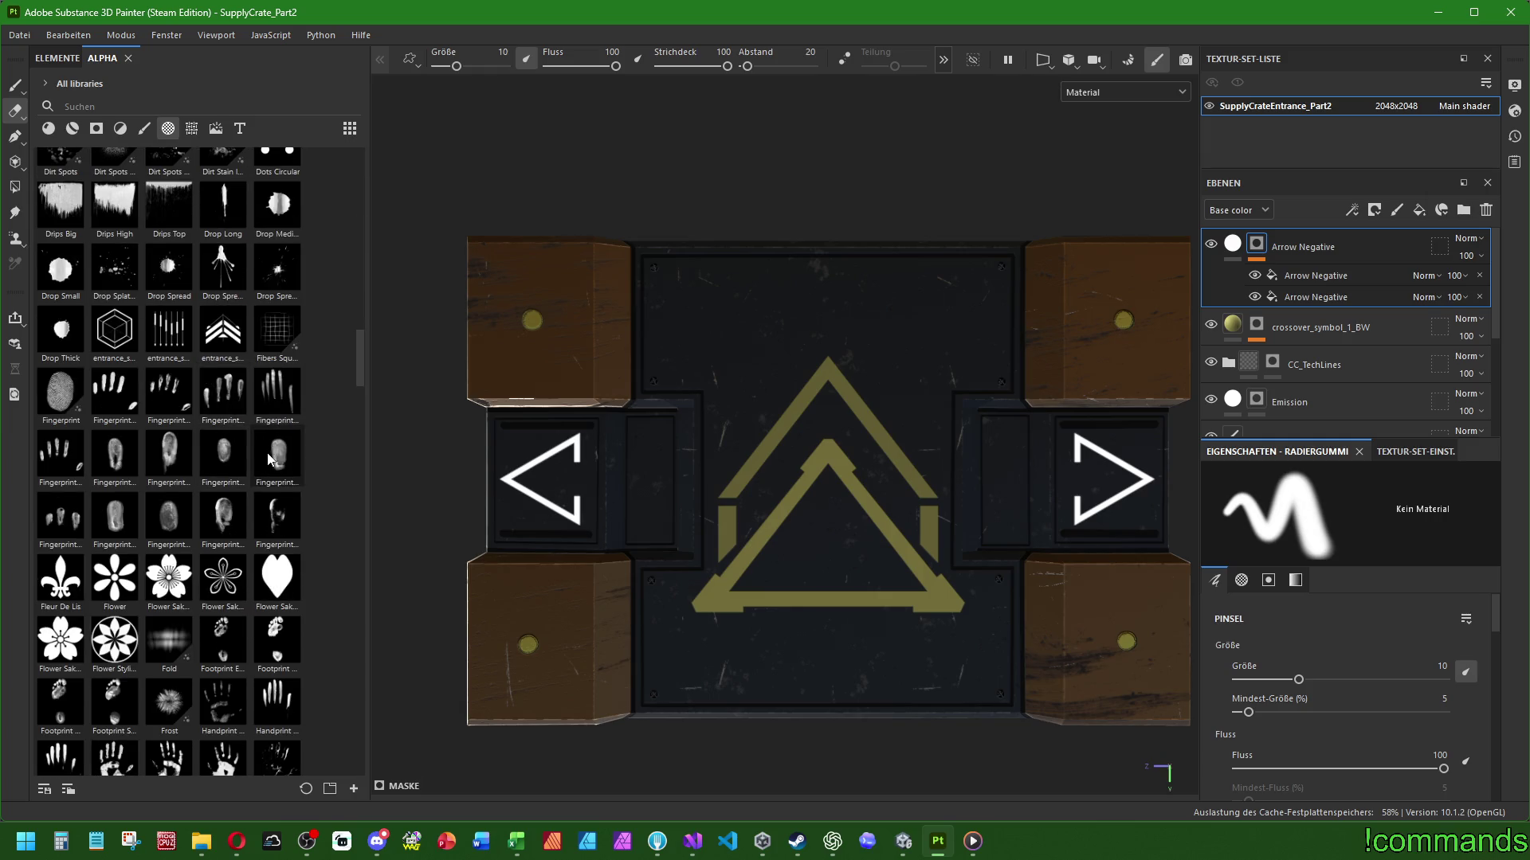
scroll(263, 445, "down", 5)
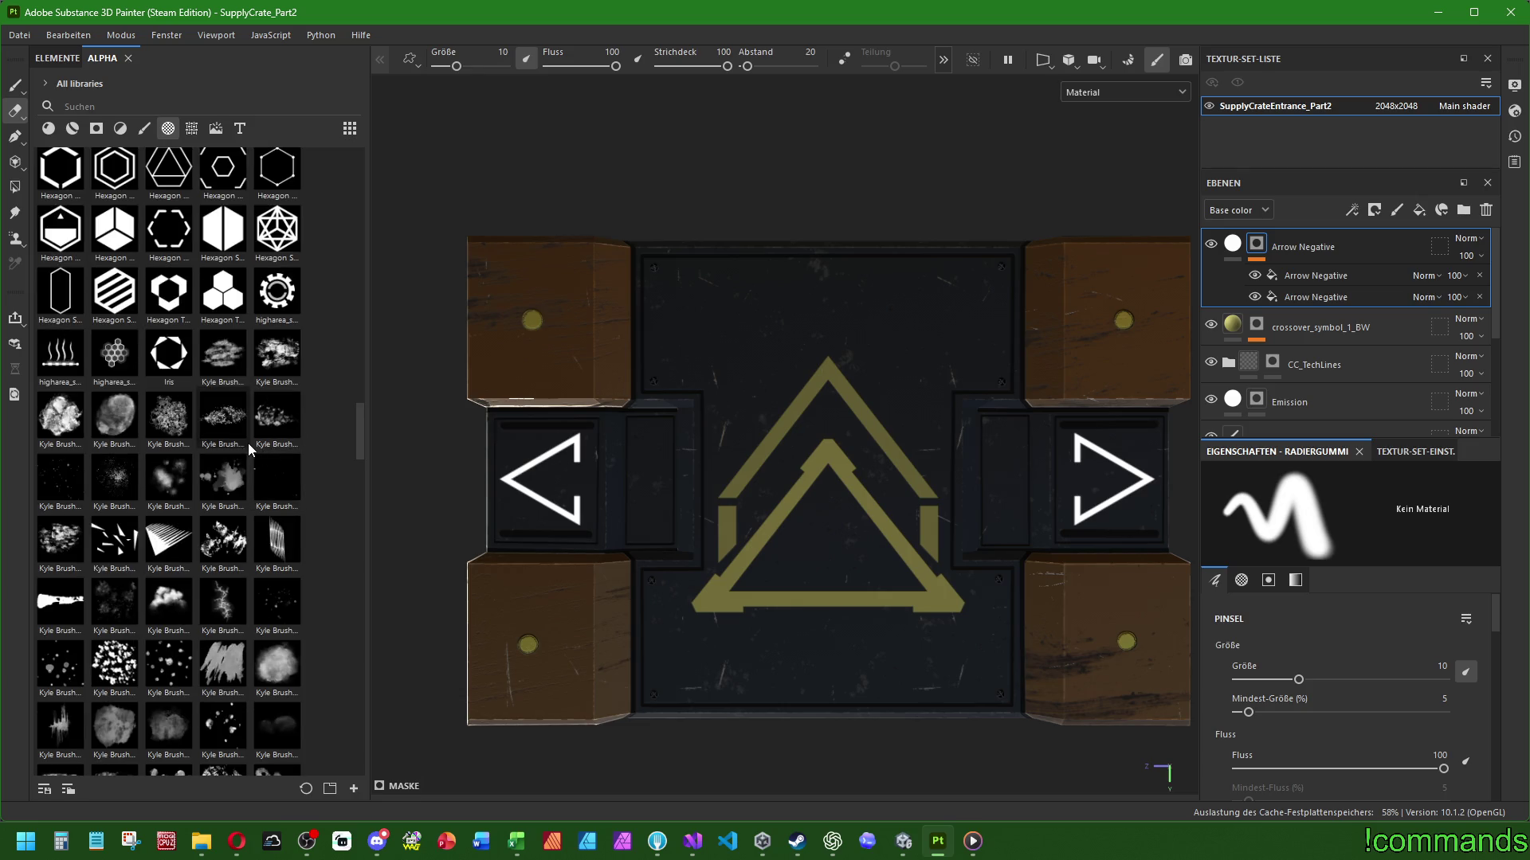
scroll(228, 460, "down", 5)
scroll(224, 475, "down", 5)
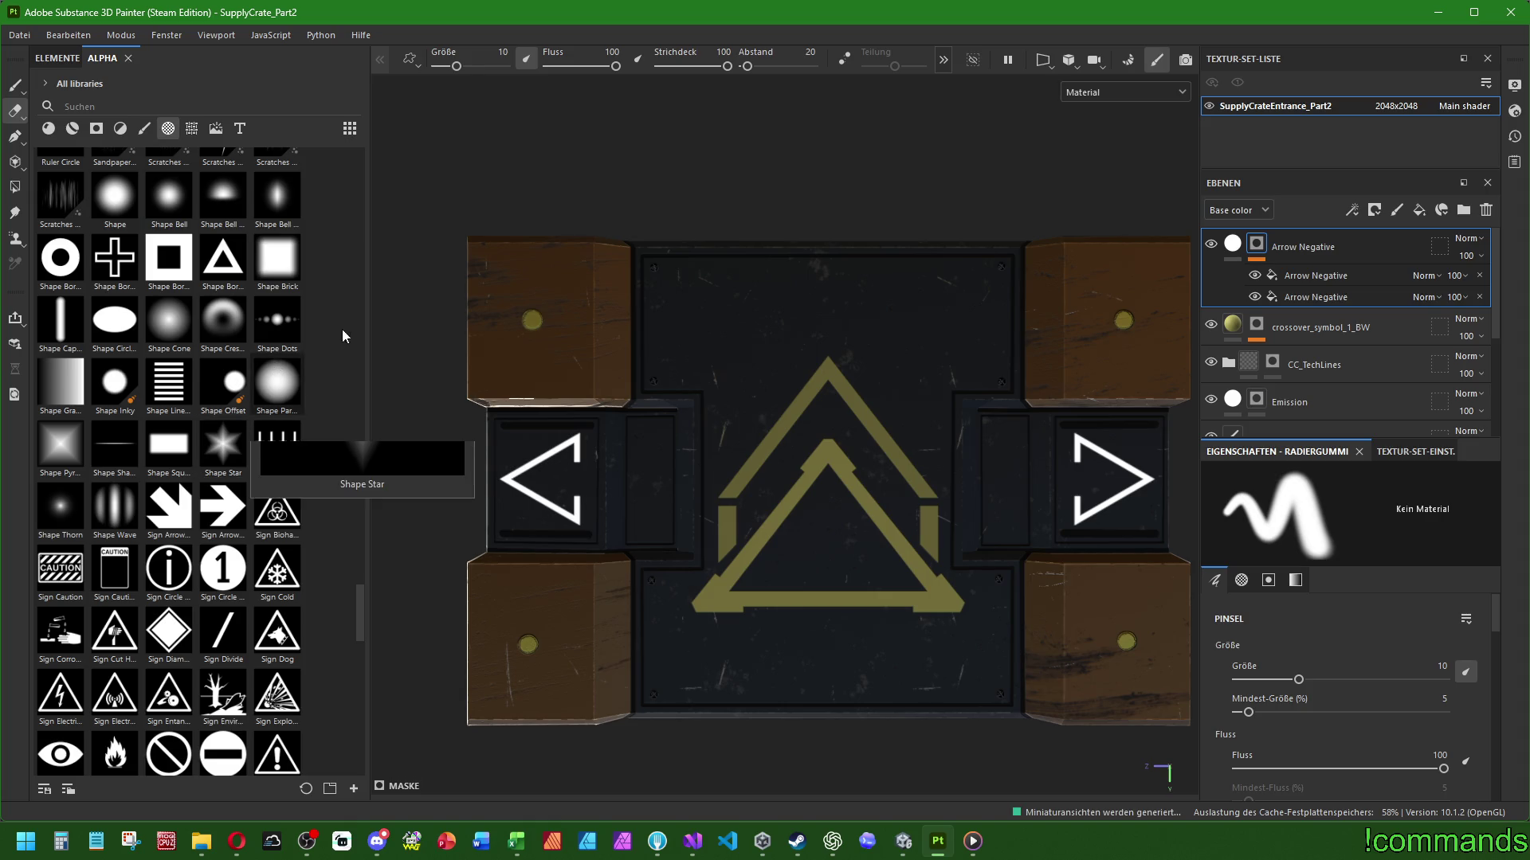
mouse_move(273, 331)
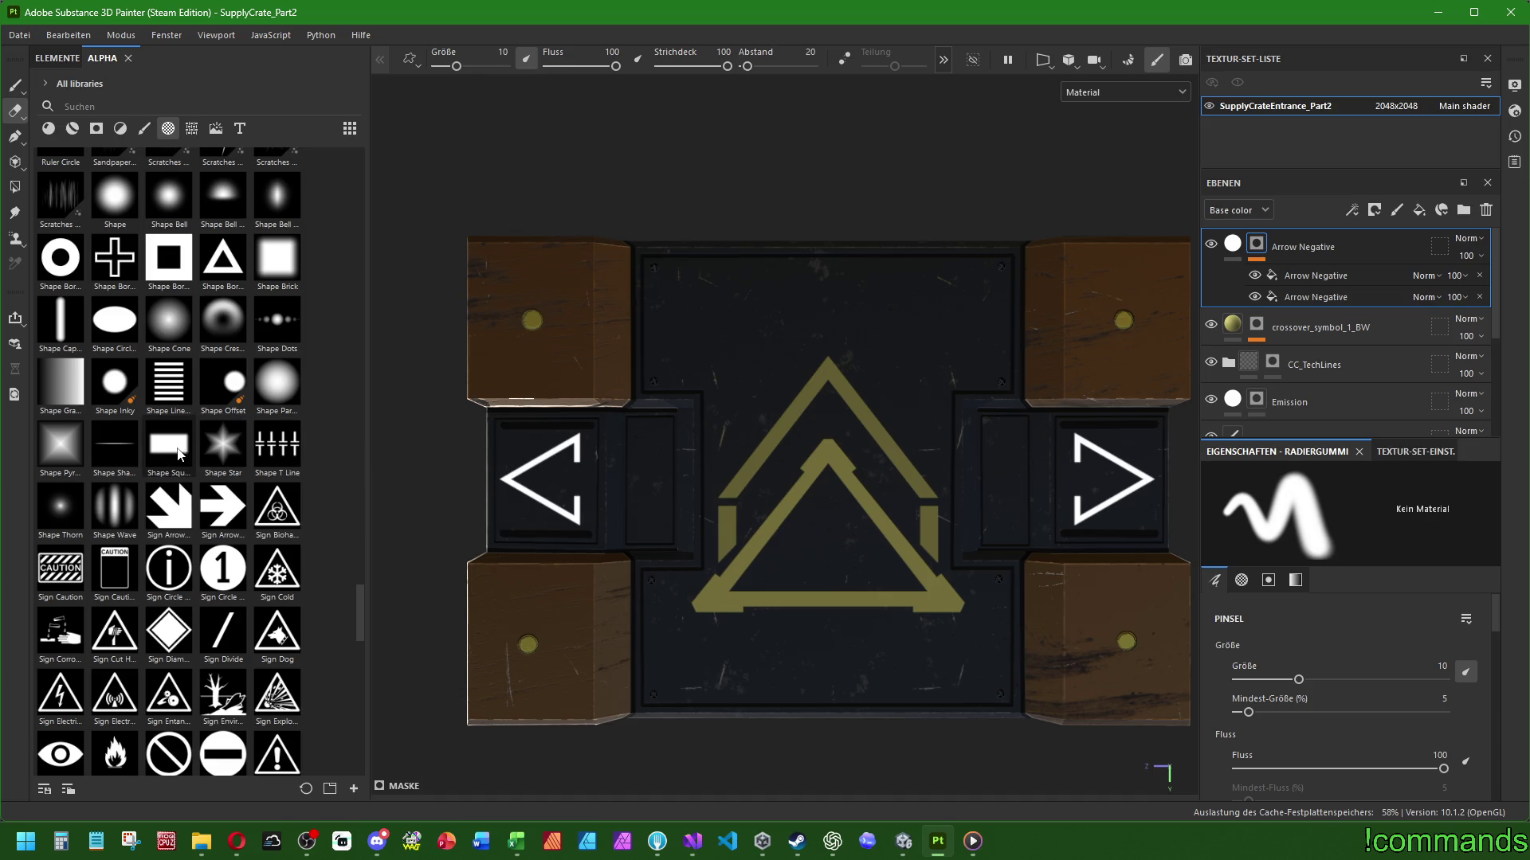
mouse_move(179, 455)
left_click_drag(178, 455, 672, 489)
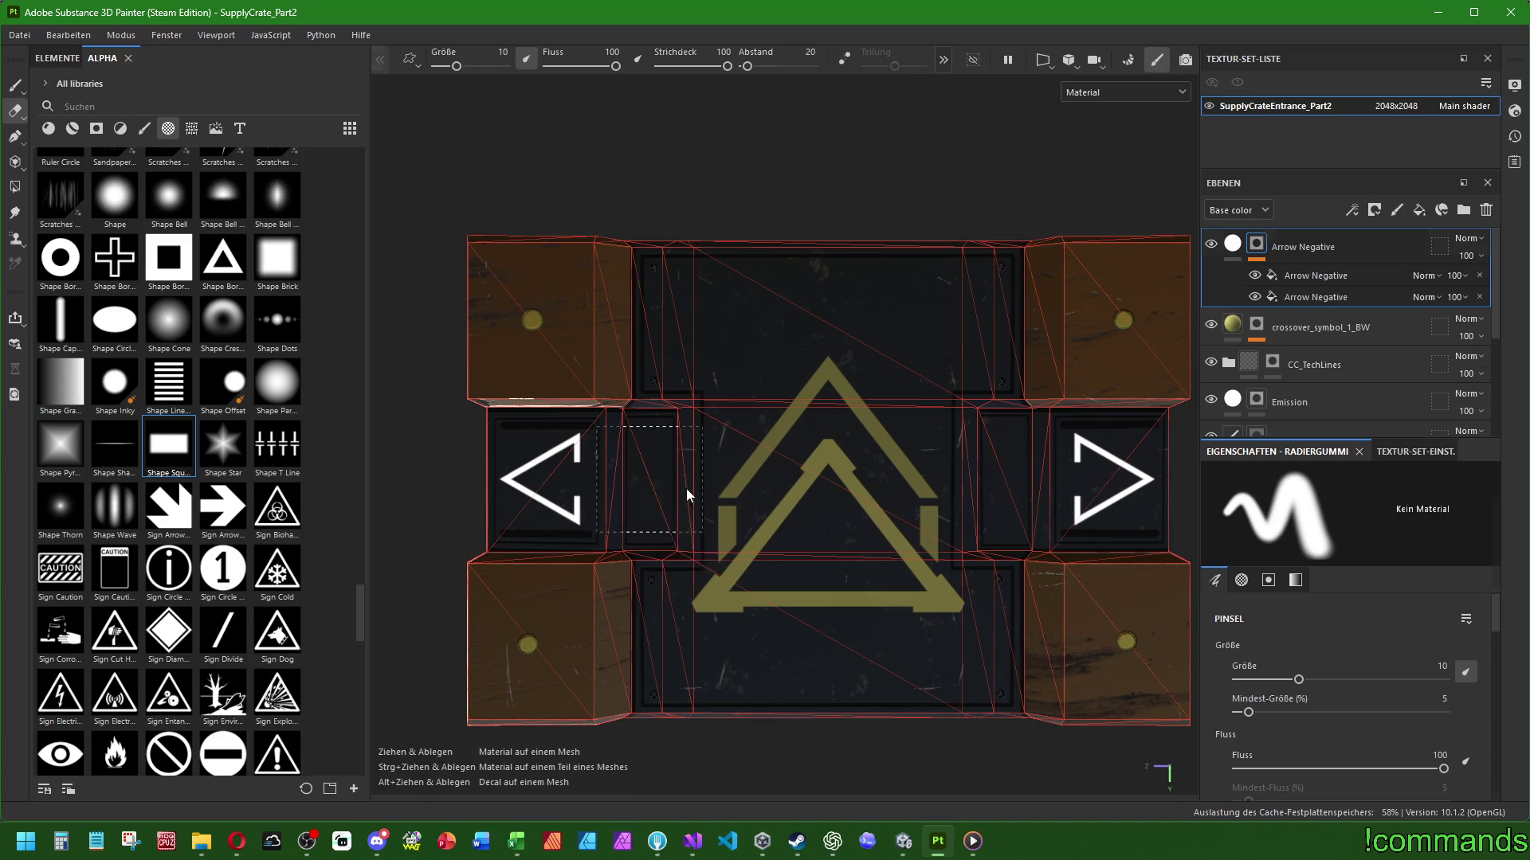
Rotate the square stamp 90°, scale it narrow and tall, and move the effect under Arrow Negative
left_click(555, 58)
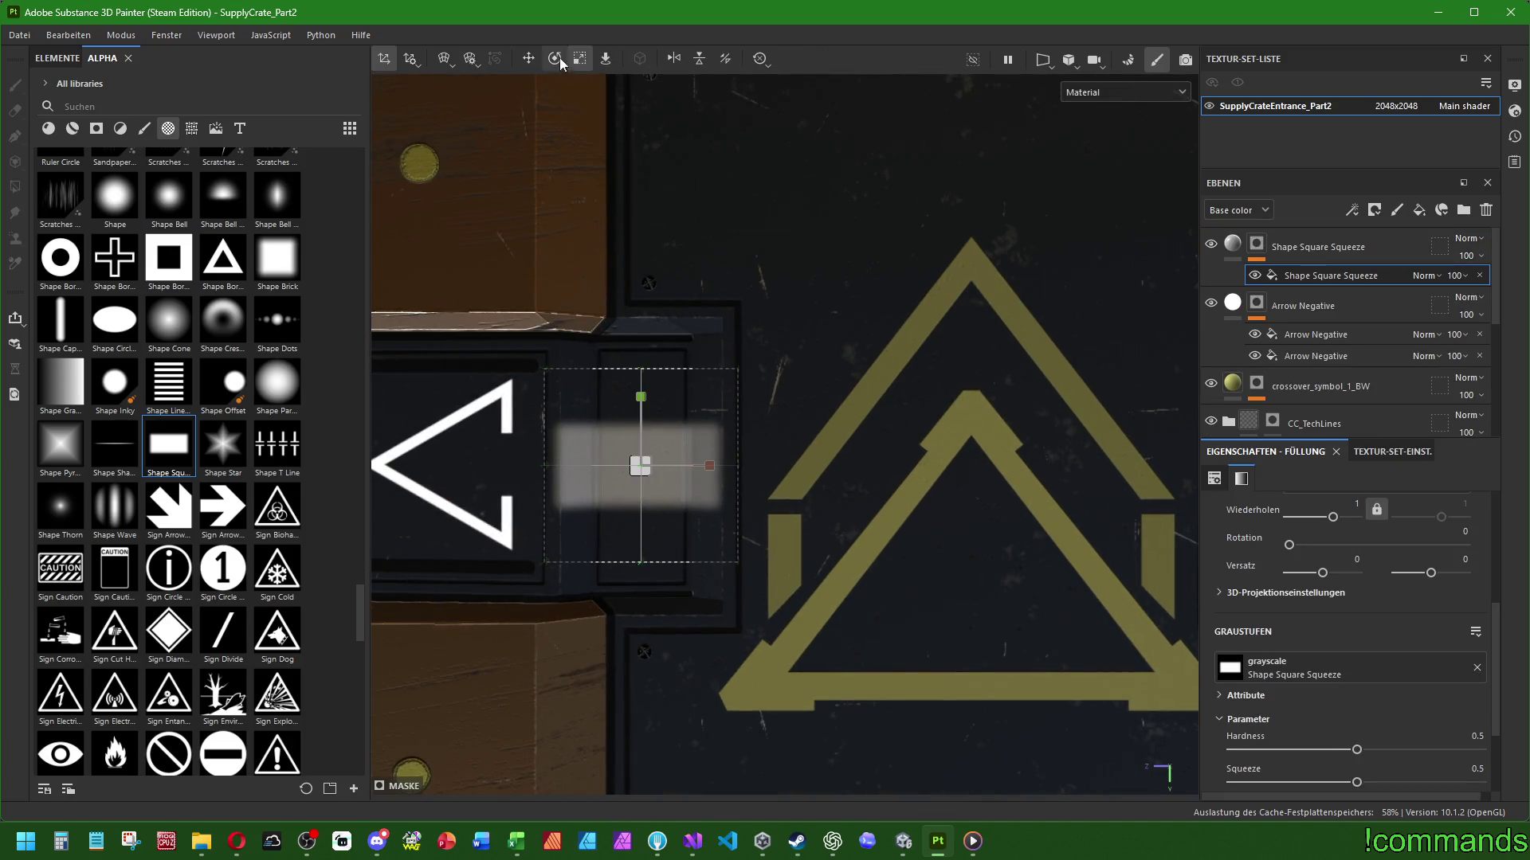
left_click_drag(672, 409, 802, 410)
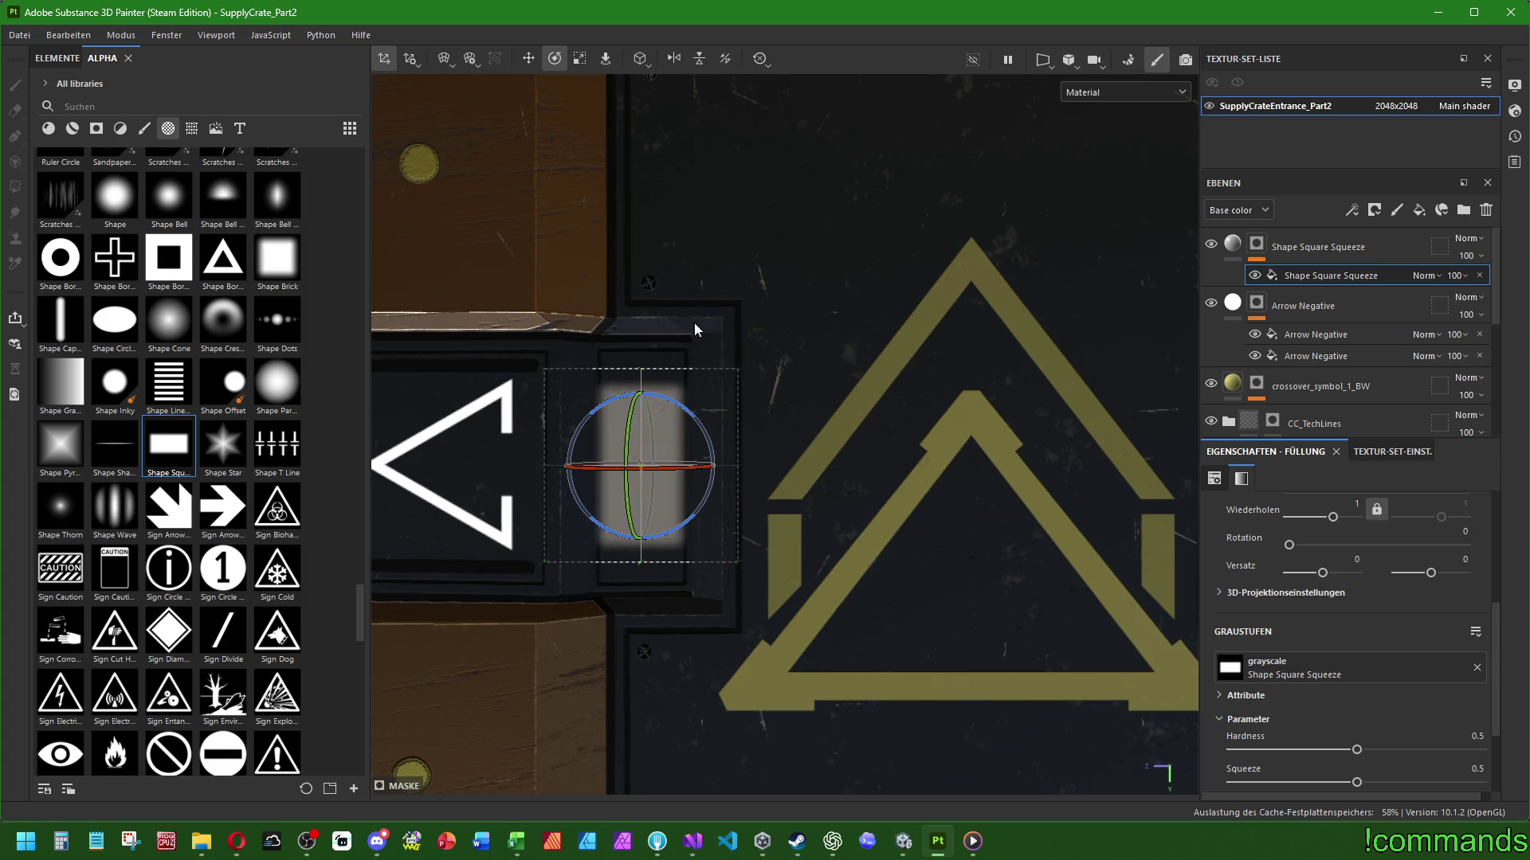
left_click(579, 58)
left_click_drag(706, 461, 674, 464)
left_click_drag(641, 534, 644, 557)
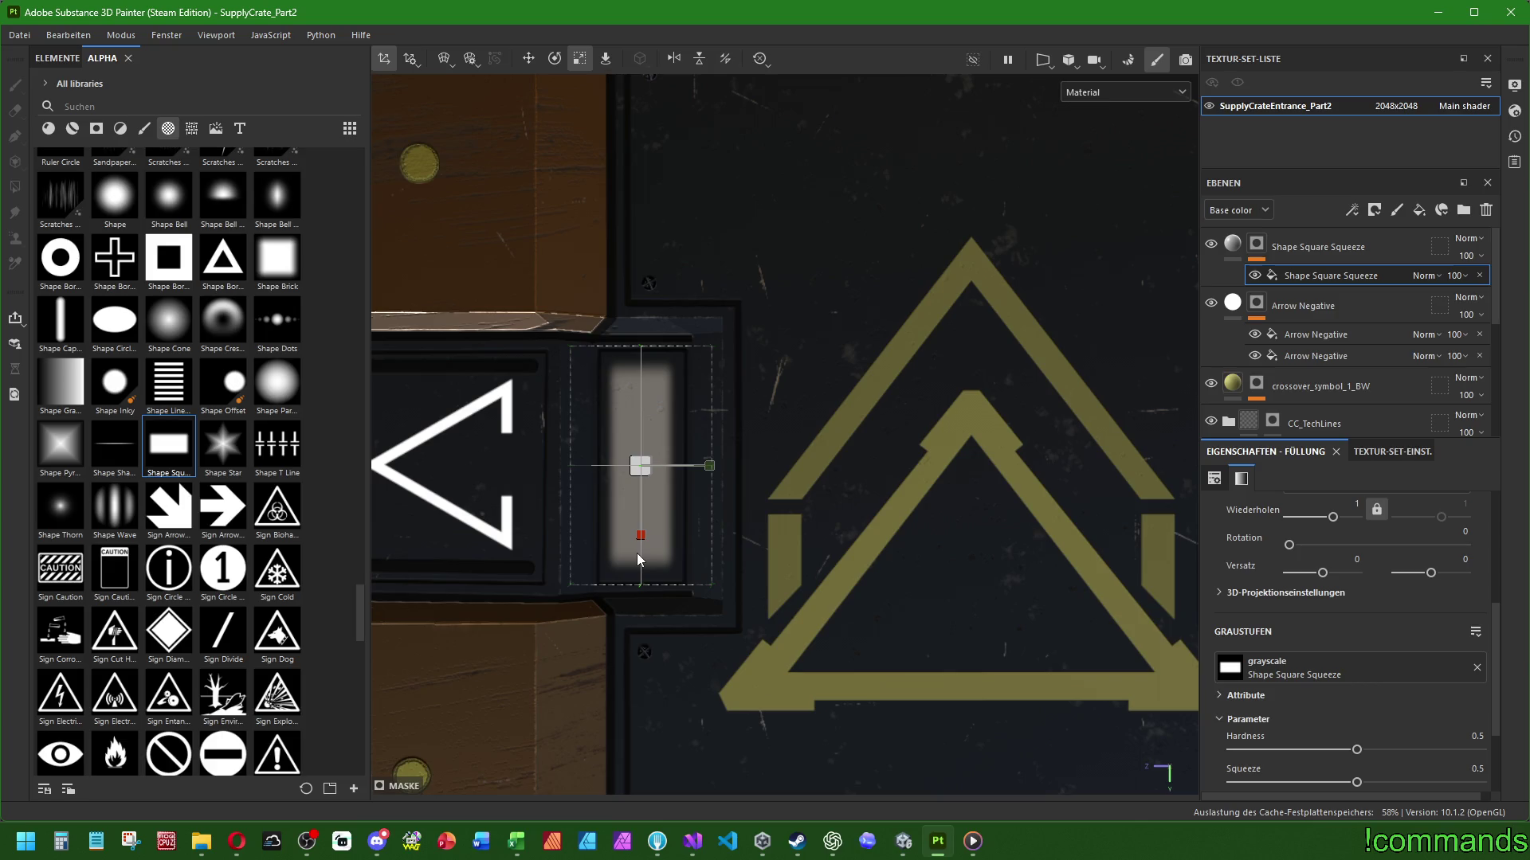
left_click_drag(1326, 275, 1305, 330)
Set the Shape Square Squeeze bar effect's opacity to 75
key("2")
scroll(1347, 319, "down", 1)
key("f")
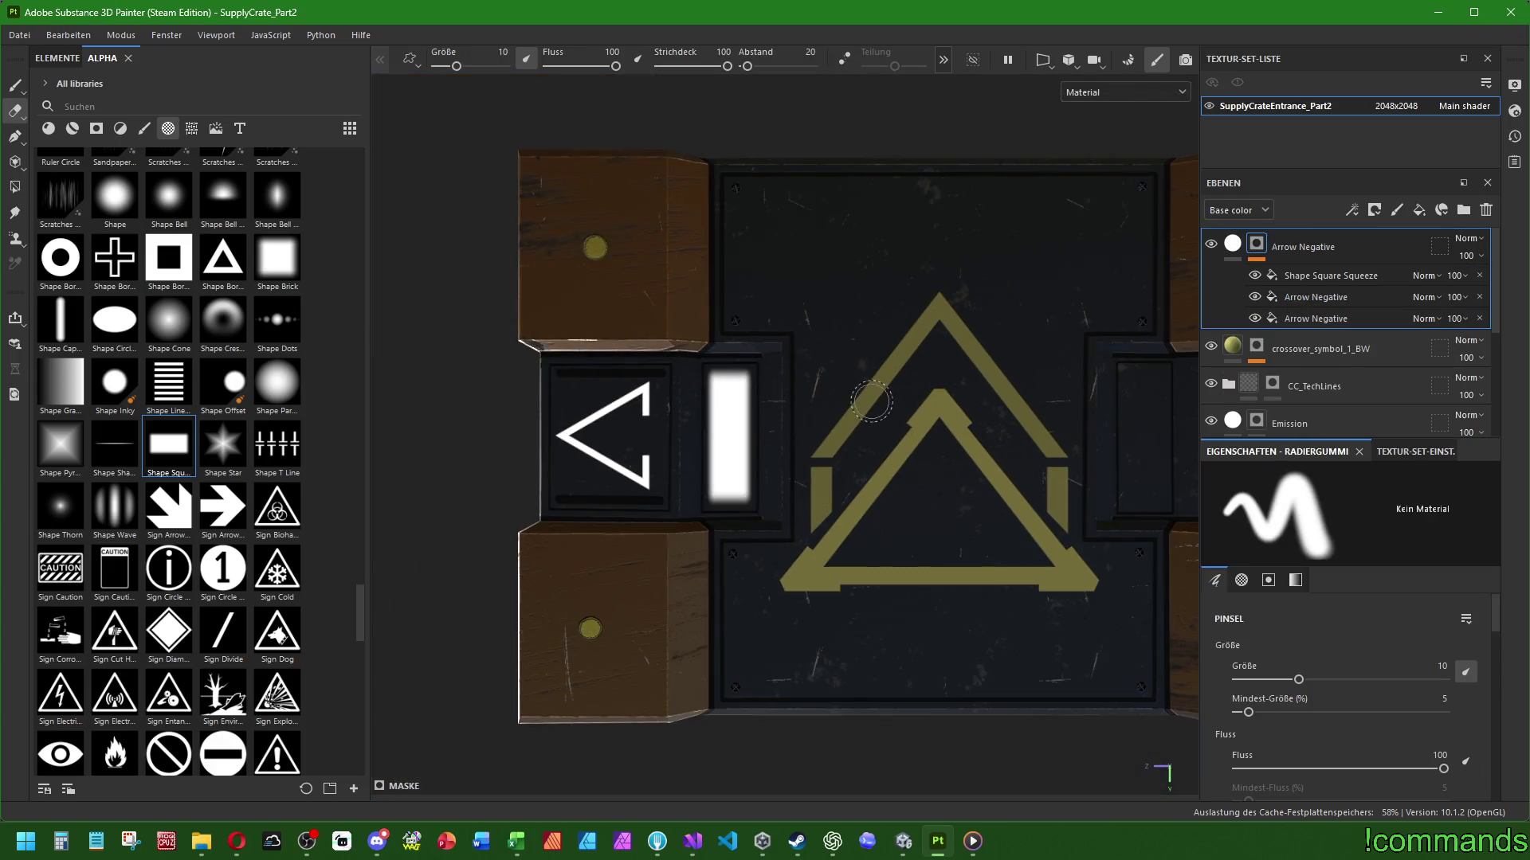
left_click(1370, 276)
left_click(1459, 276)
type("75")
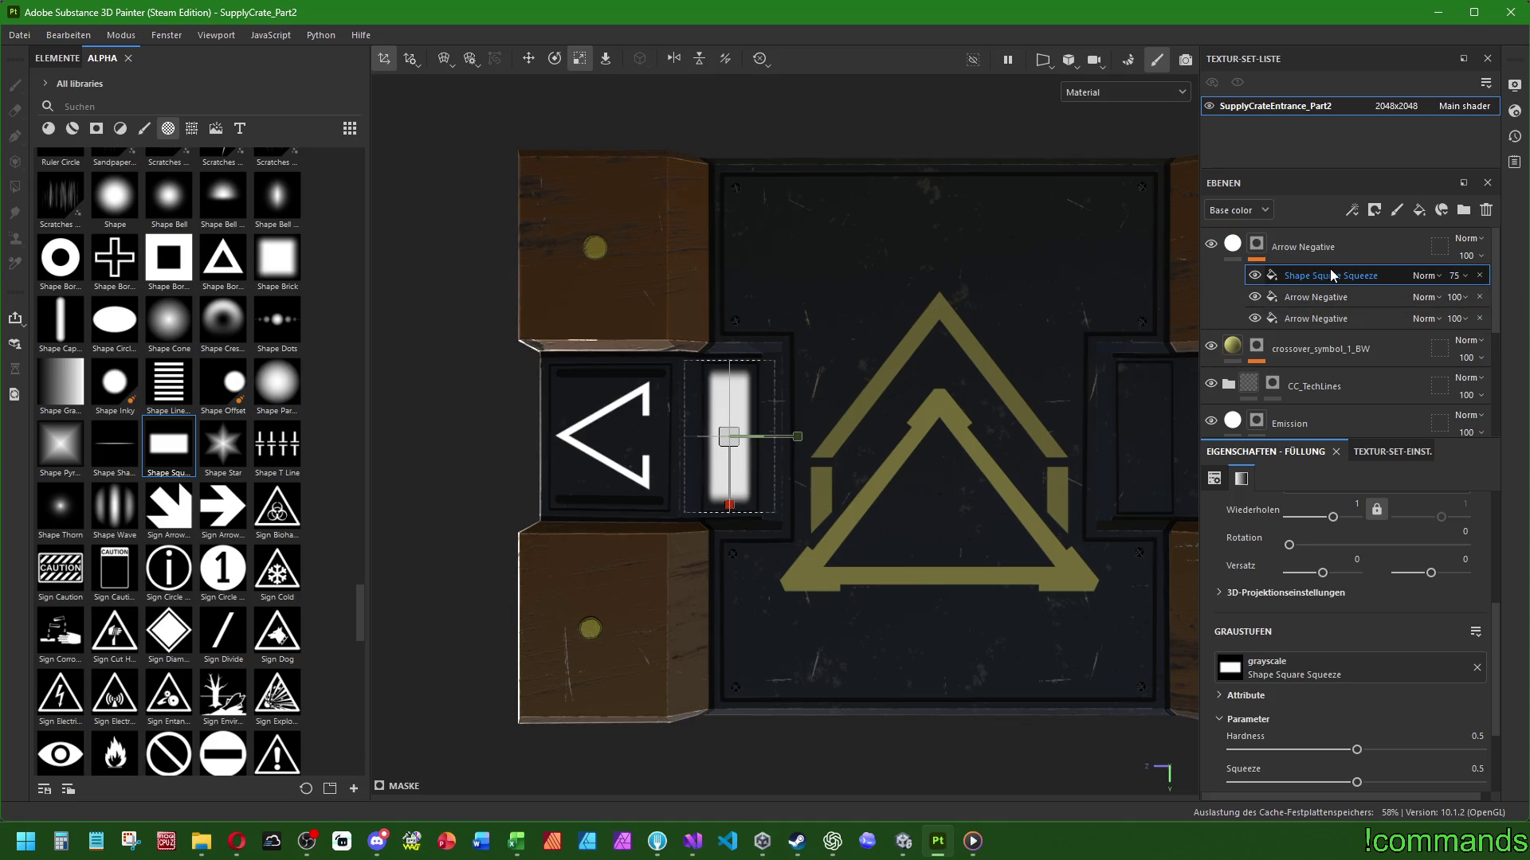
Duplicate the bar effect and move the copy into the slot beside the right arrow
key("ctrl+d")
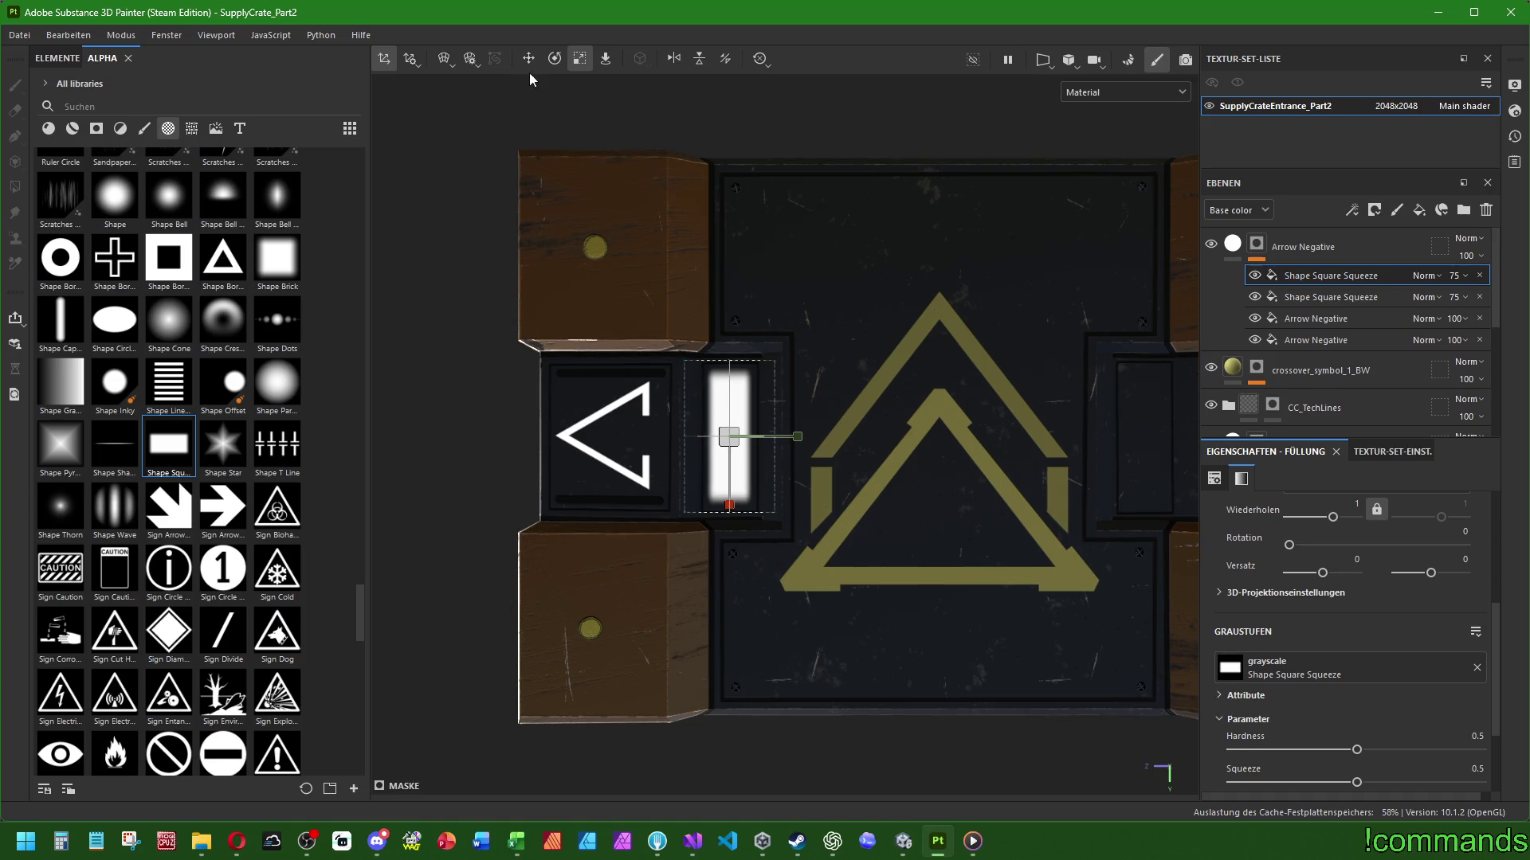
left_click(528, 58)
middle_click_drag(905, 224, 799, 225)
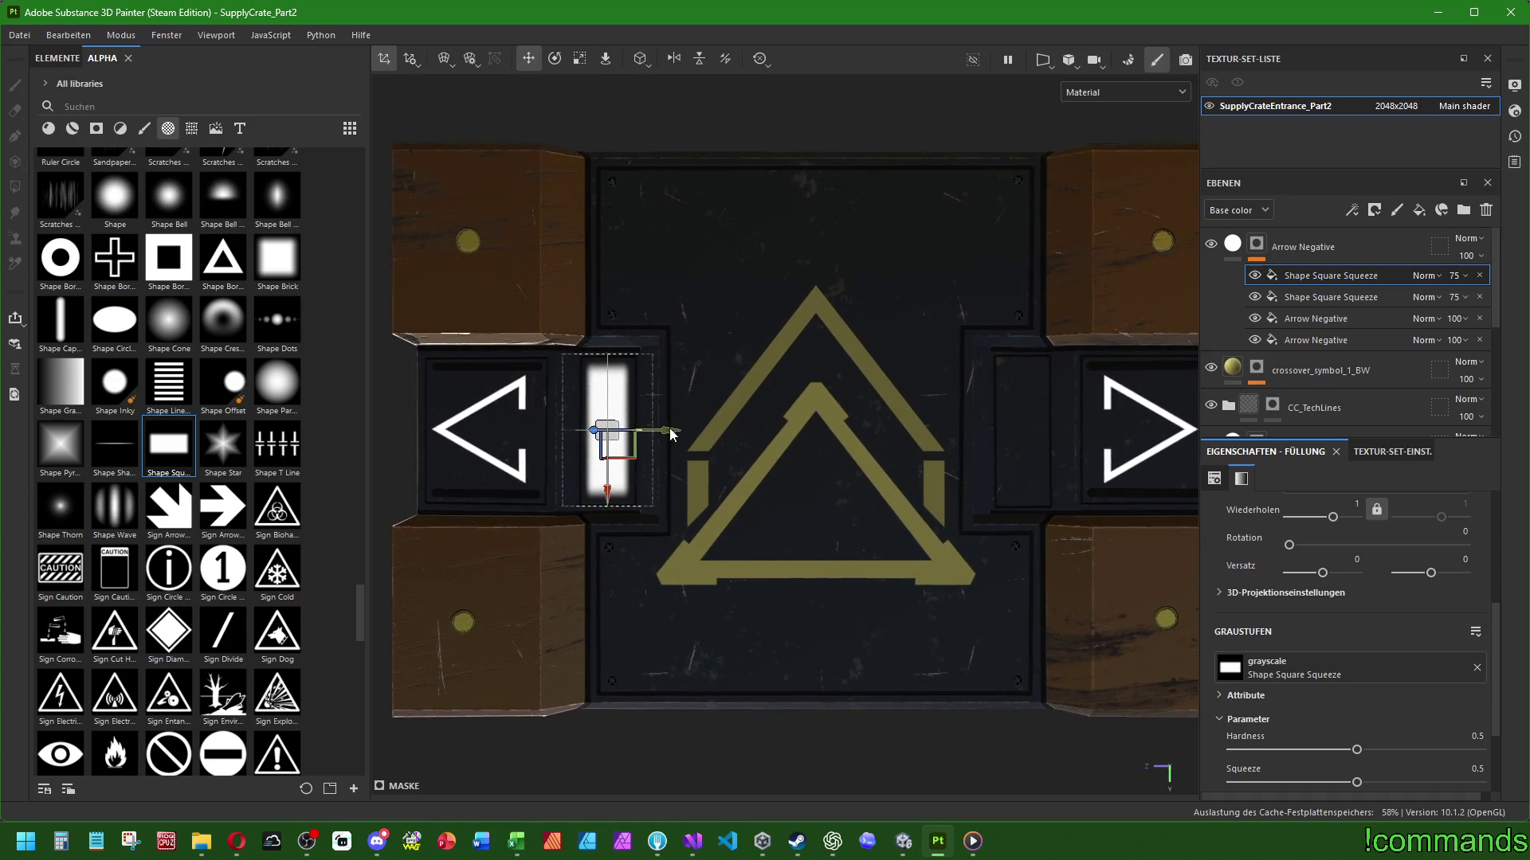
mouse_move(666, 436)
left_mouse_down()
mouse_move(1072, 428)
mouse_move(1035, 438)
left_mouse_up()
Squeeze the left bar much narrower, then return to erasing on Arrow Negative's mask
left_click(579, 58)
left_click(1369, 298)
left_click_drag(682, 442, 622, 443)
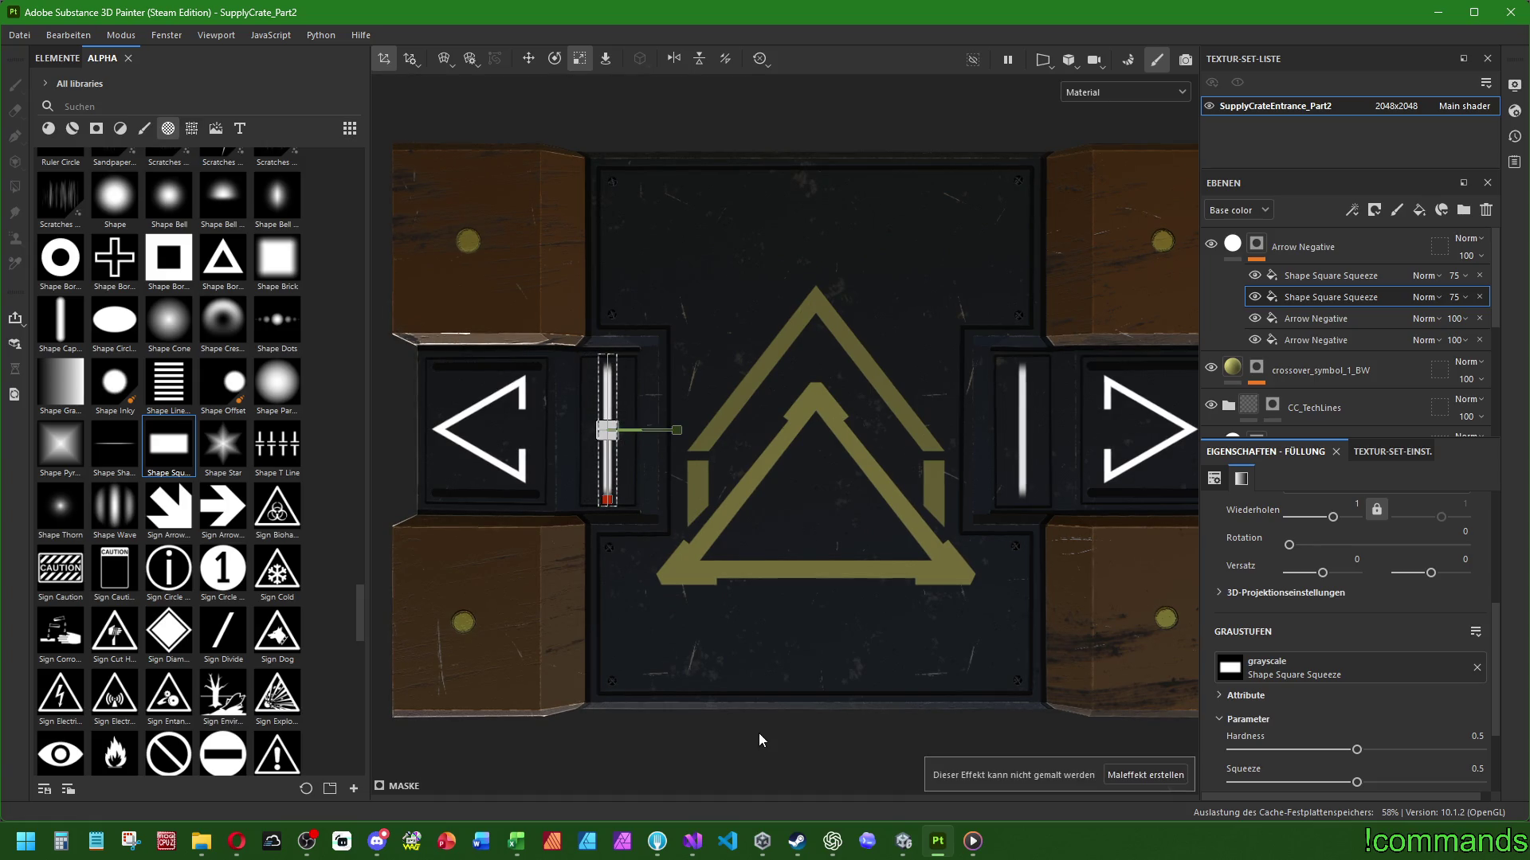
scroll(748, 492, "down", 2)
left_click(1257, 243)
key("e")
scroll(721, 322, "up", 2)
middle_click_drag(721, 323, 815, 305)
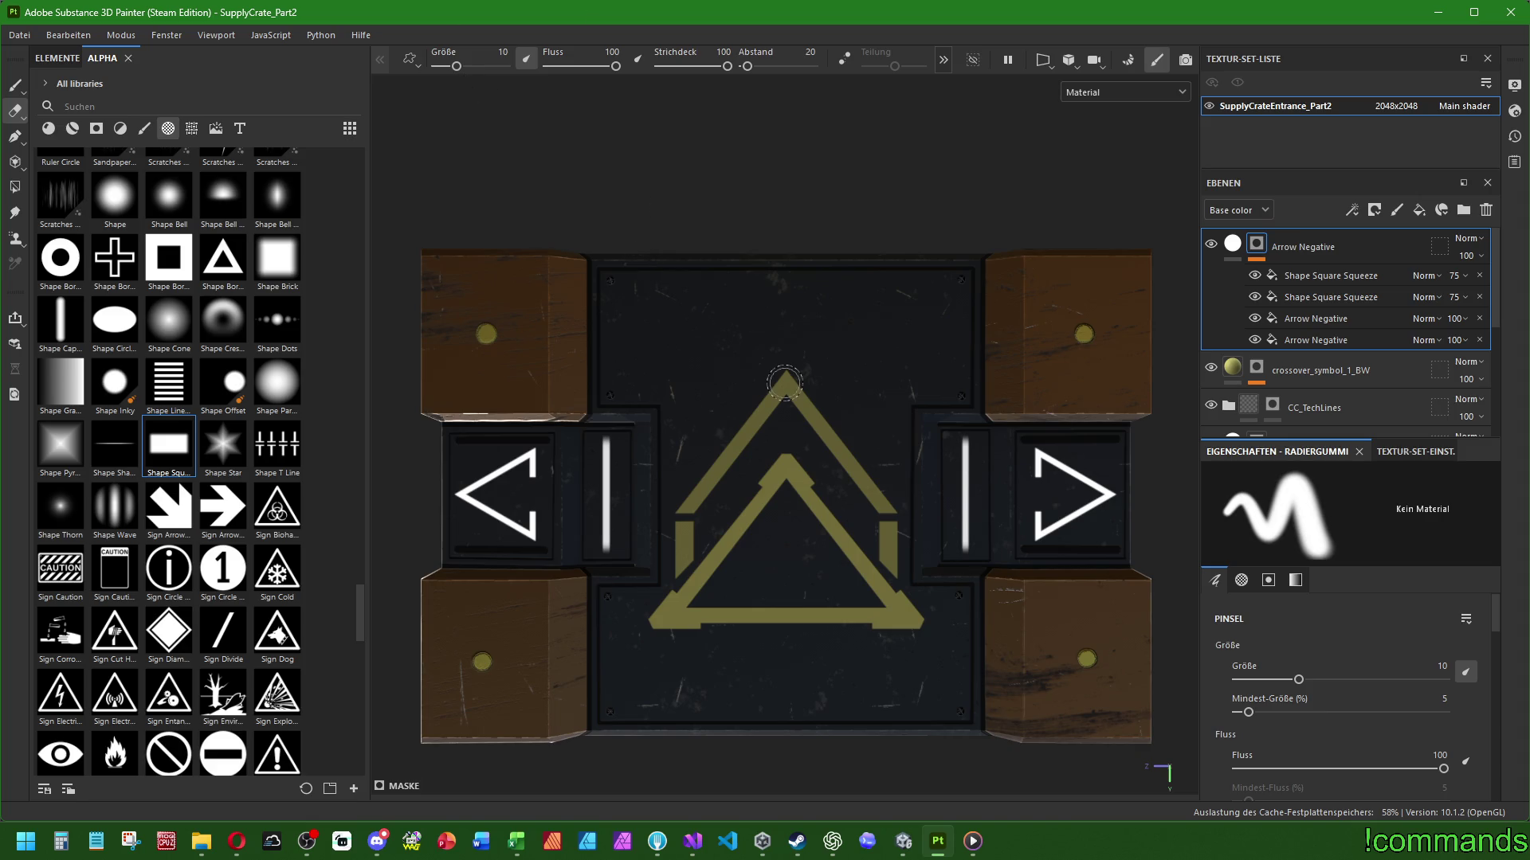
scroll(777, 379, "down", 2)
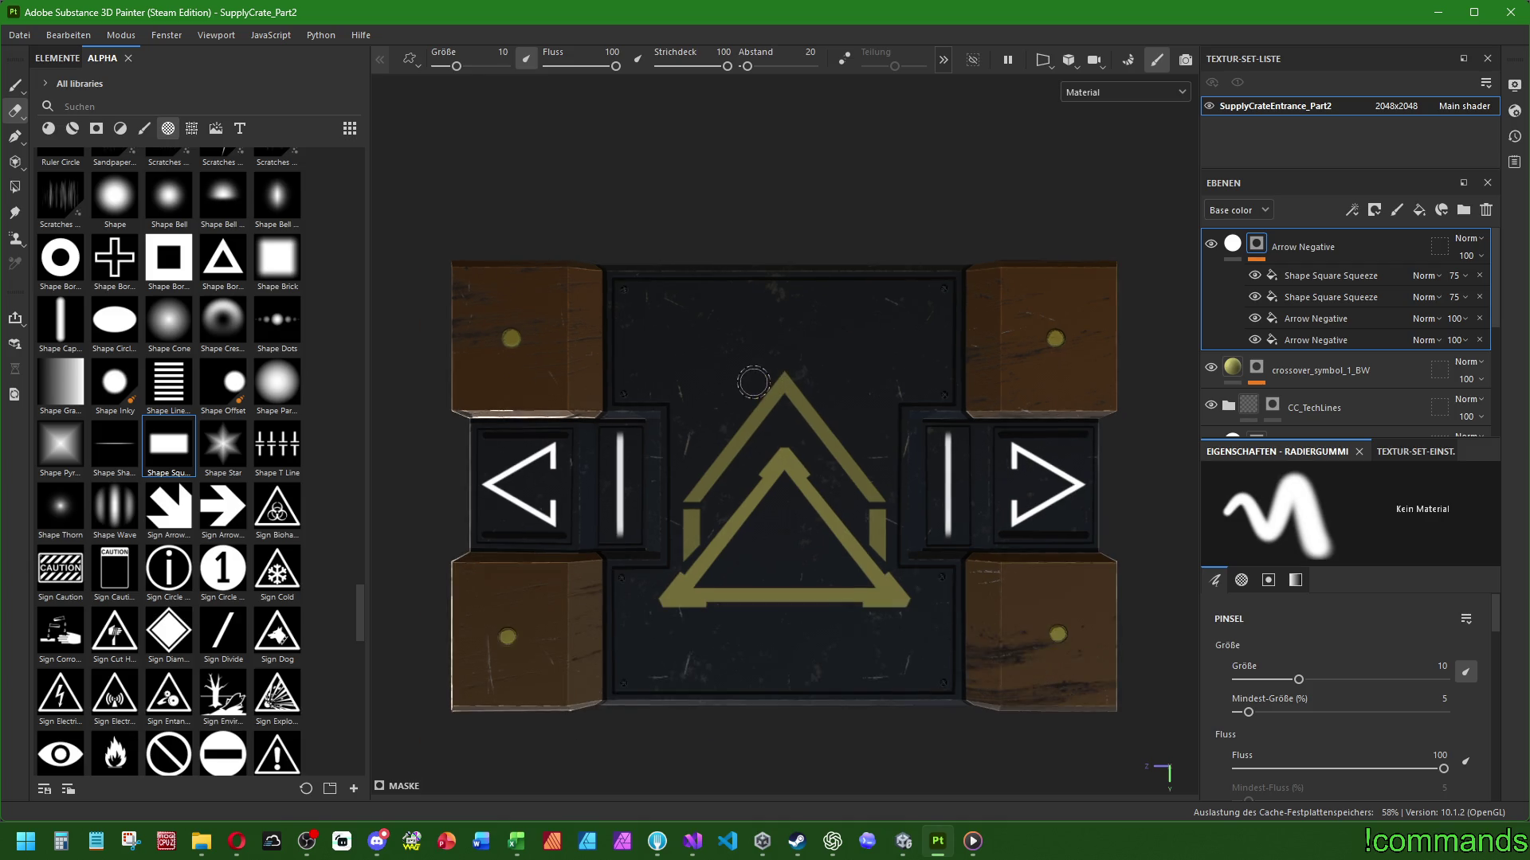
scroll(760, 372, "up", 1)
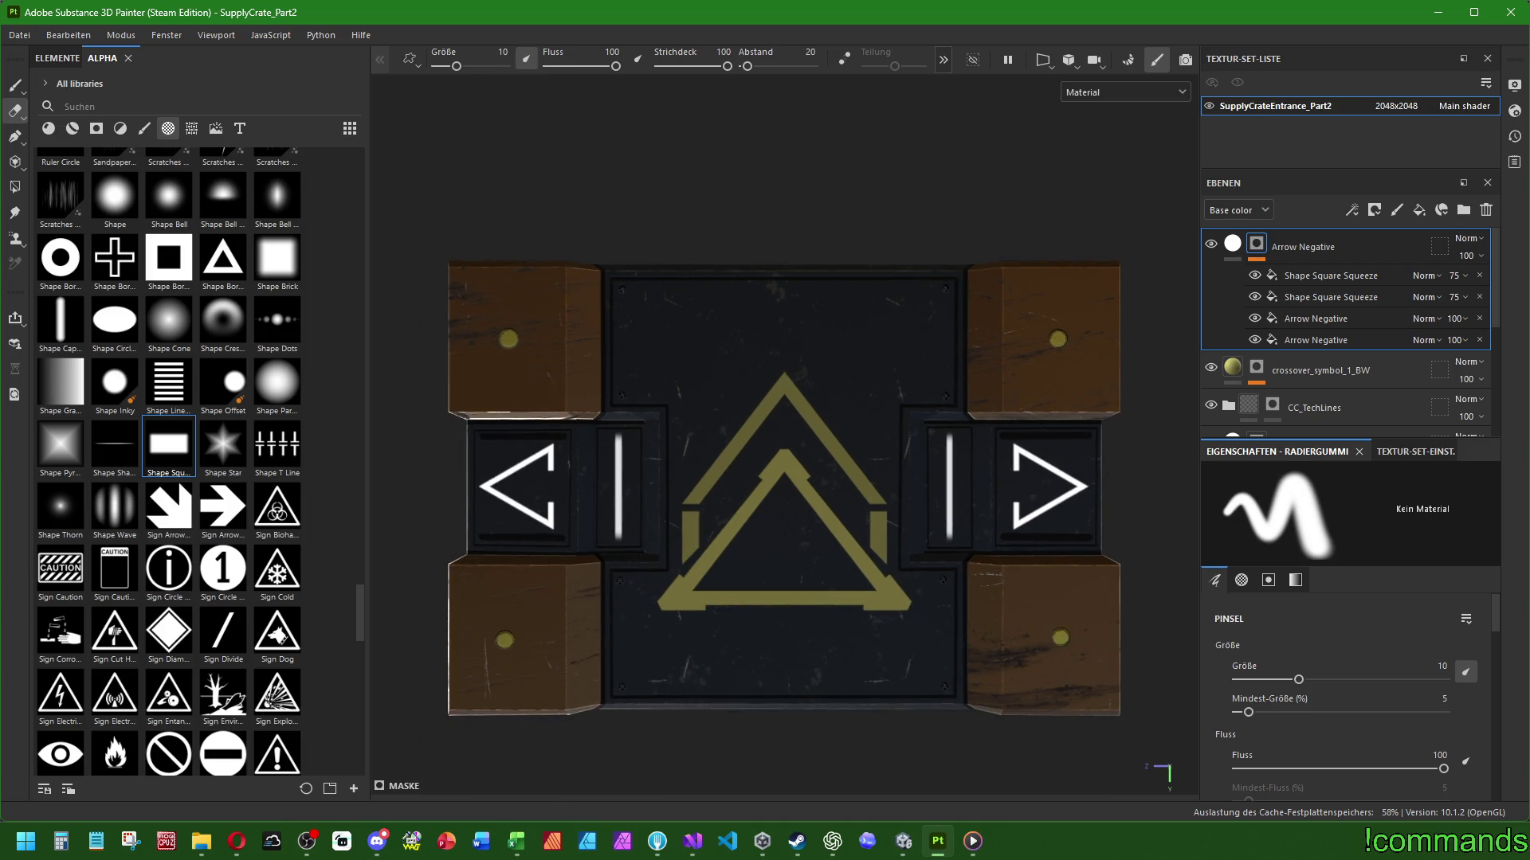
key("alt+Tab")
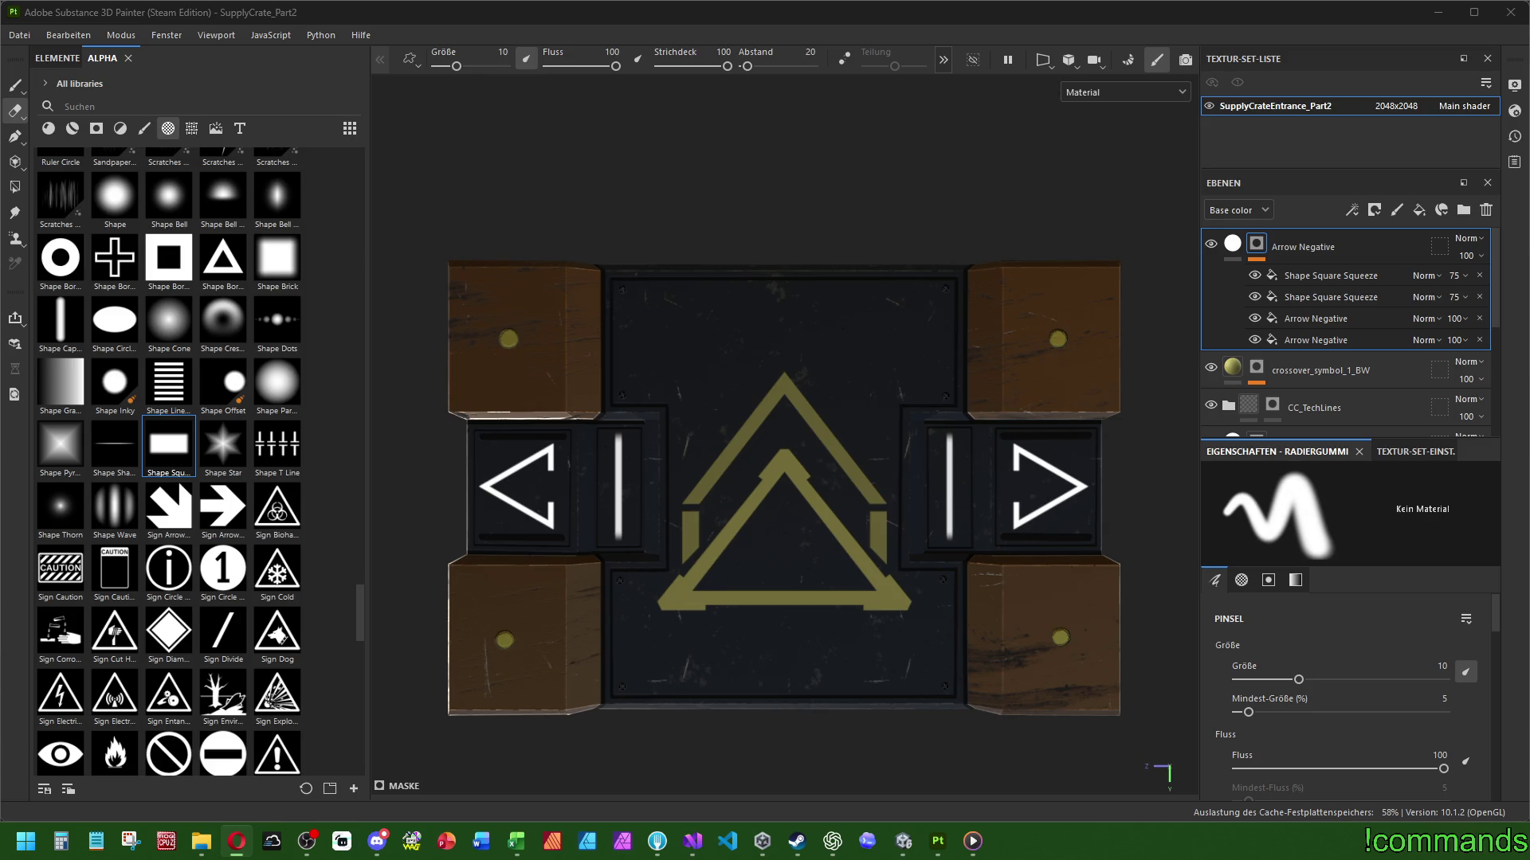
Check both bar shape effects, then return to erasing on Arrow Negative's mask
left_click(1327, 276)
left_click(1328, 296)
scroll(714, 492, "up", 1)
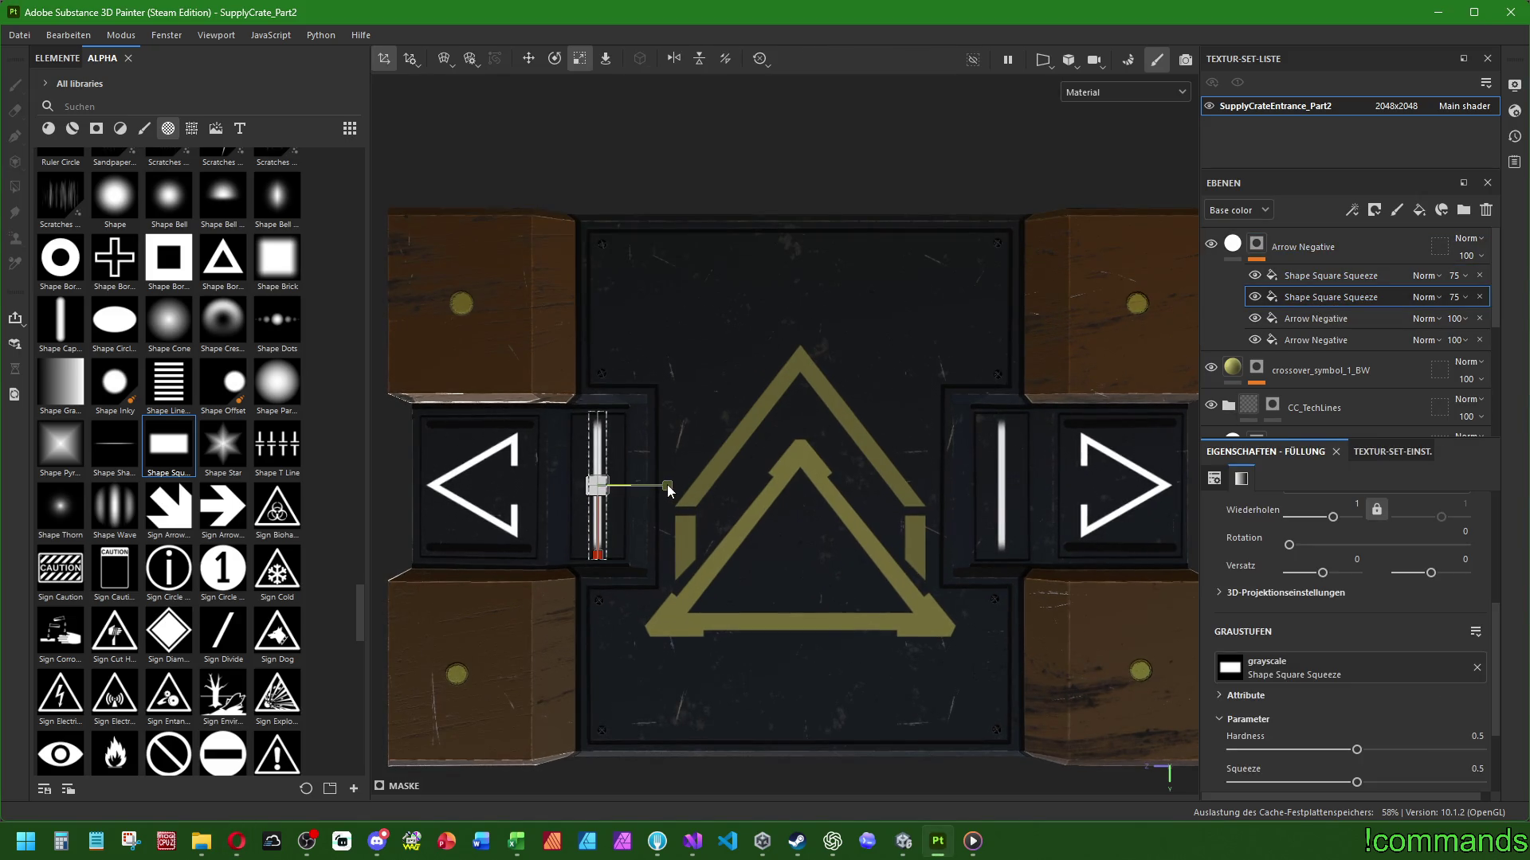
scroll(677, 483, "down", 2)
key("e")
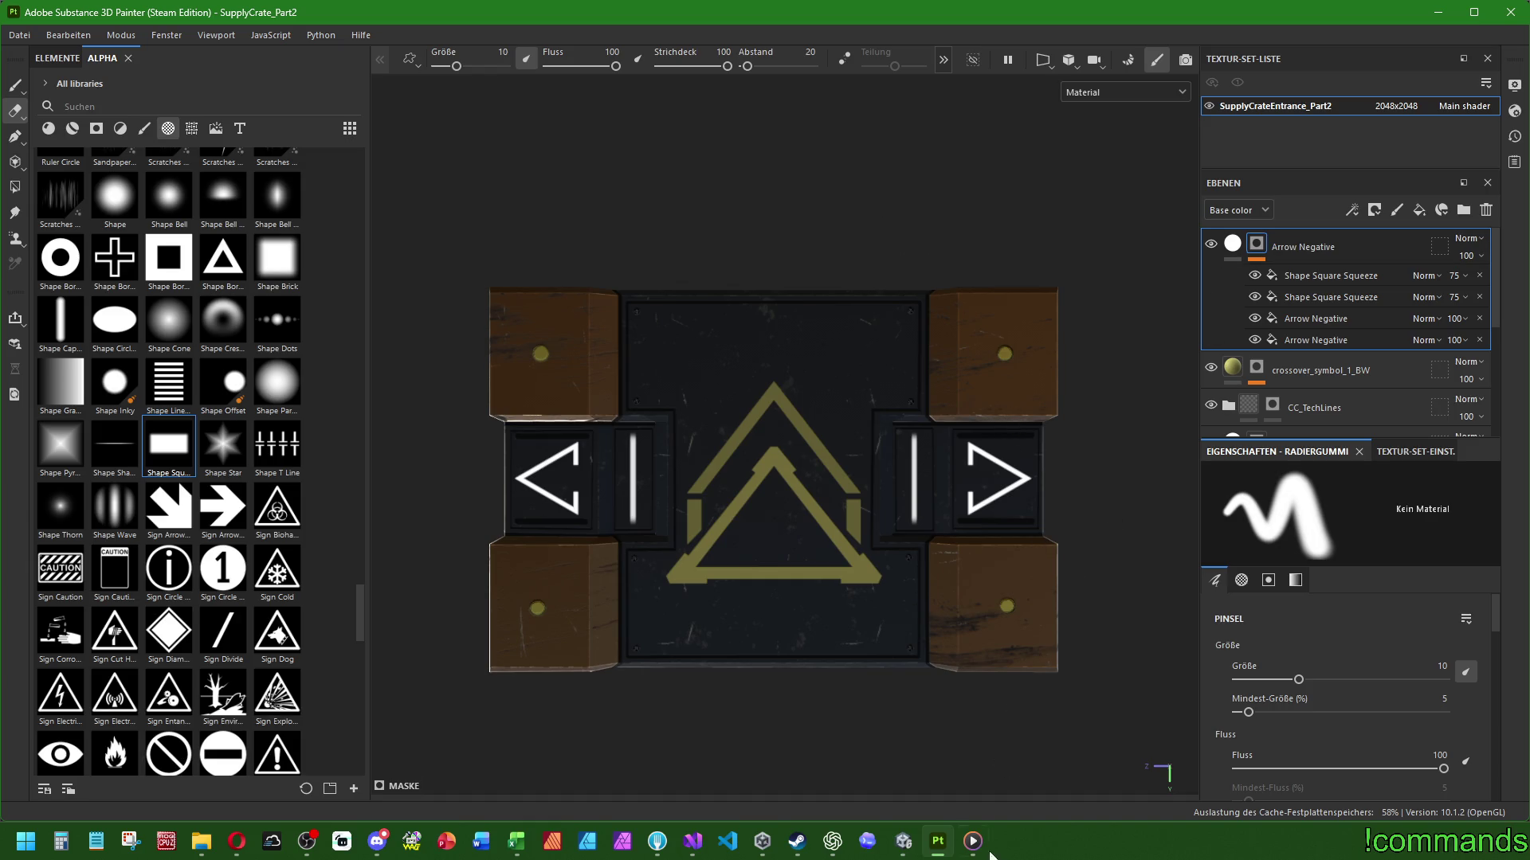
Rename the texture set SupplyCrateEntrance_Part2 to SupplyCrateCrossover_Part2
mouse_move(903, 841)
mouse_move(891, 725)
scroll(728, 424, "up", 1)
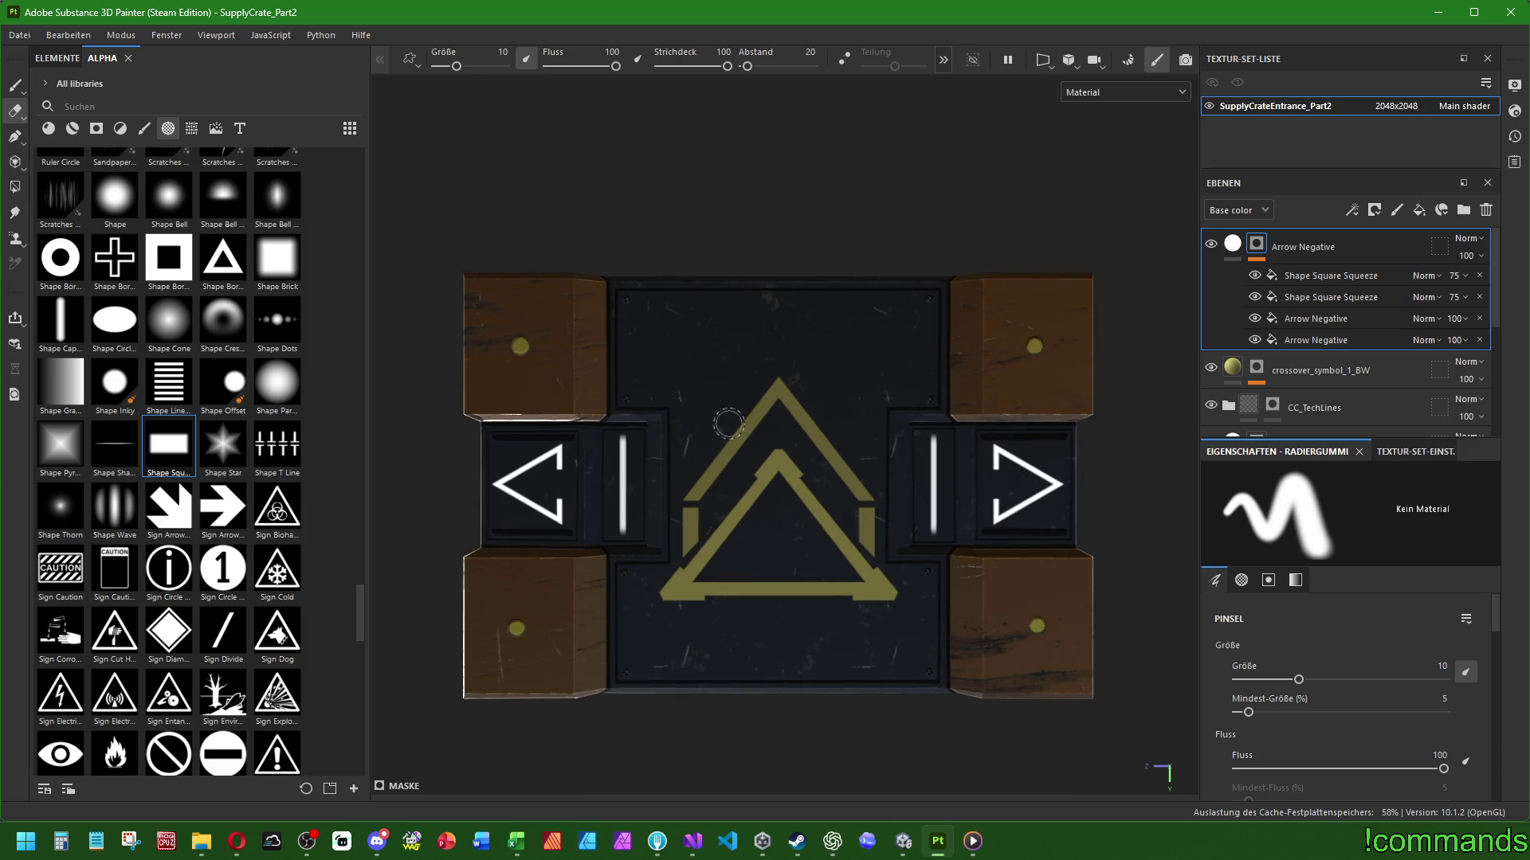
scroll(728, 424, "up", 1)
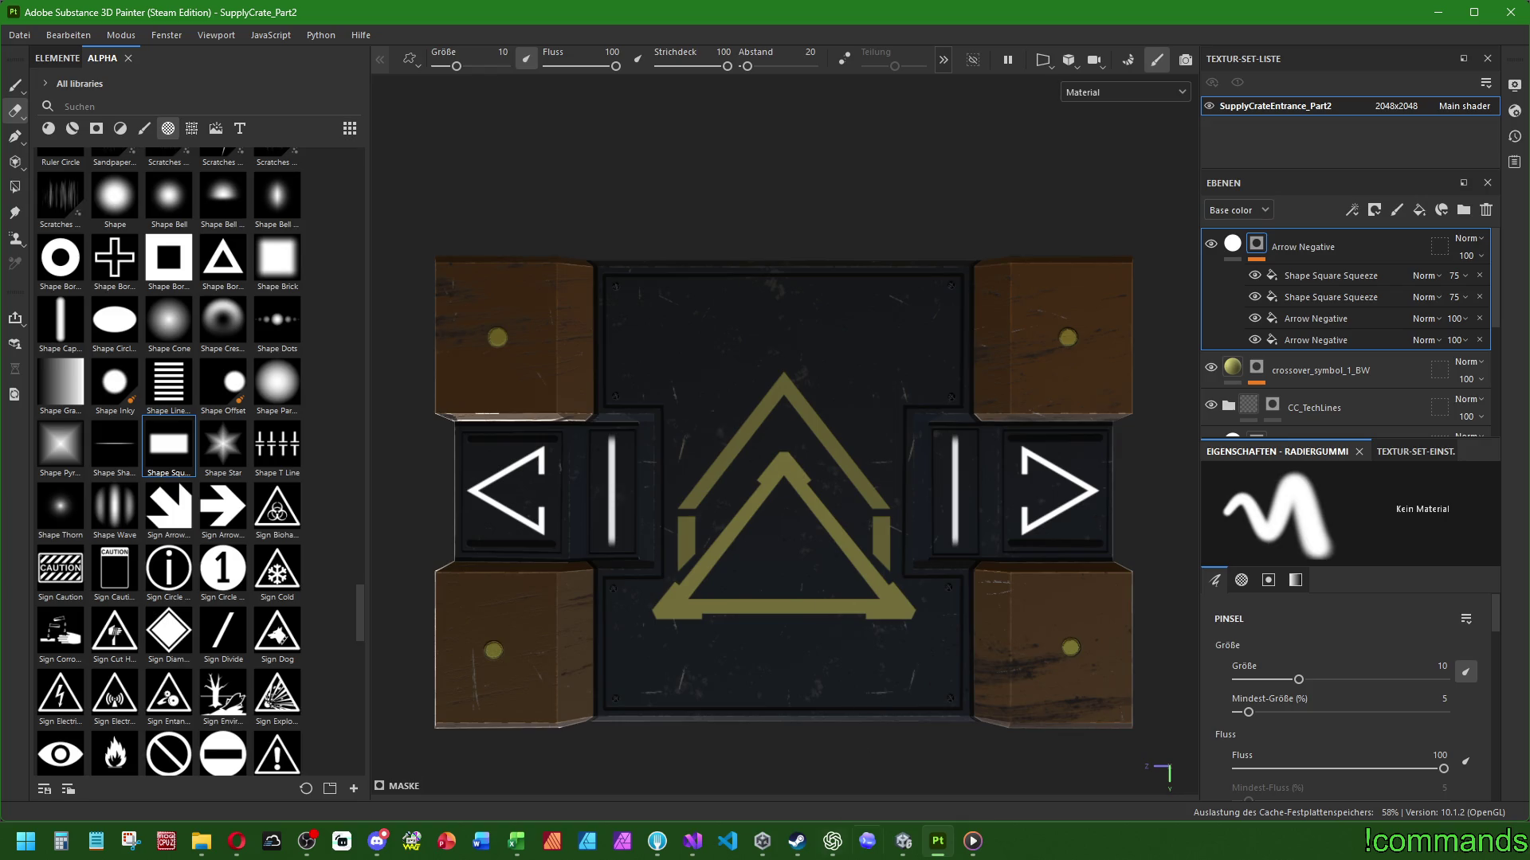
mouse_move(898, 757)
key("BackSpace")
key("BackSpace")
key("BackSpace")
type("Crossover")
key("Return")
left_click(19, 35)
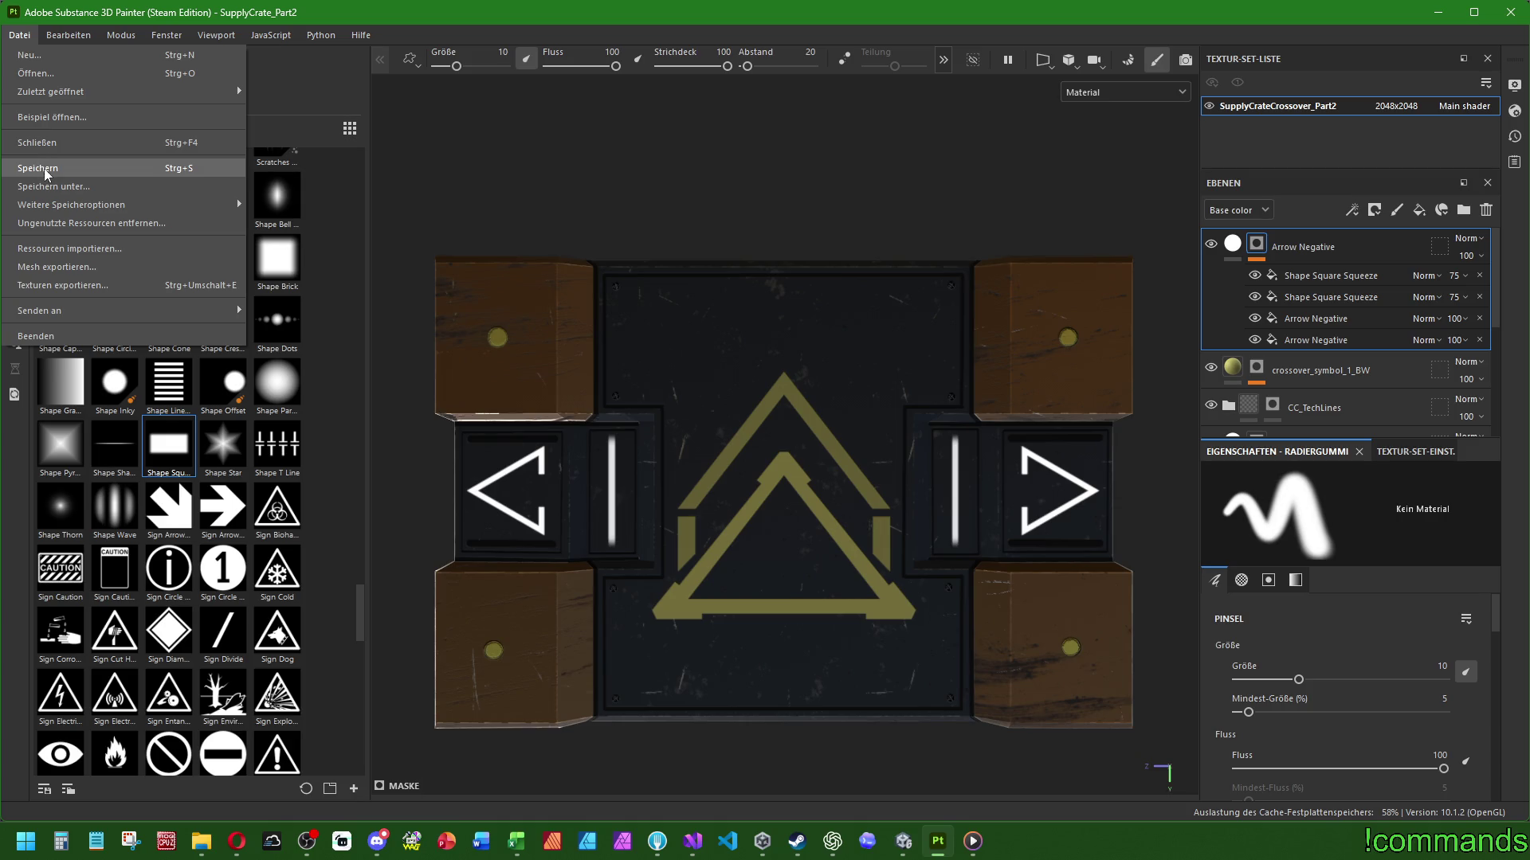
Save the Part2 project with Datei > Speichern
left_click(44, 170)
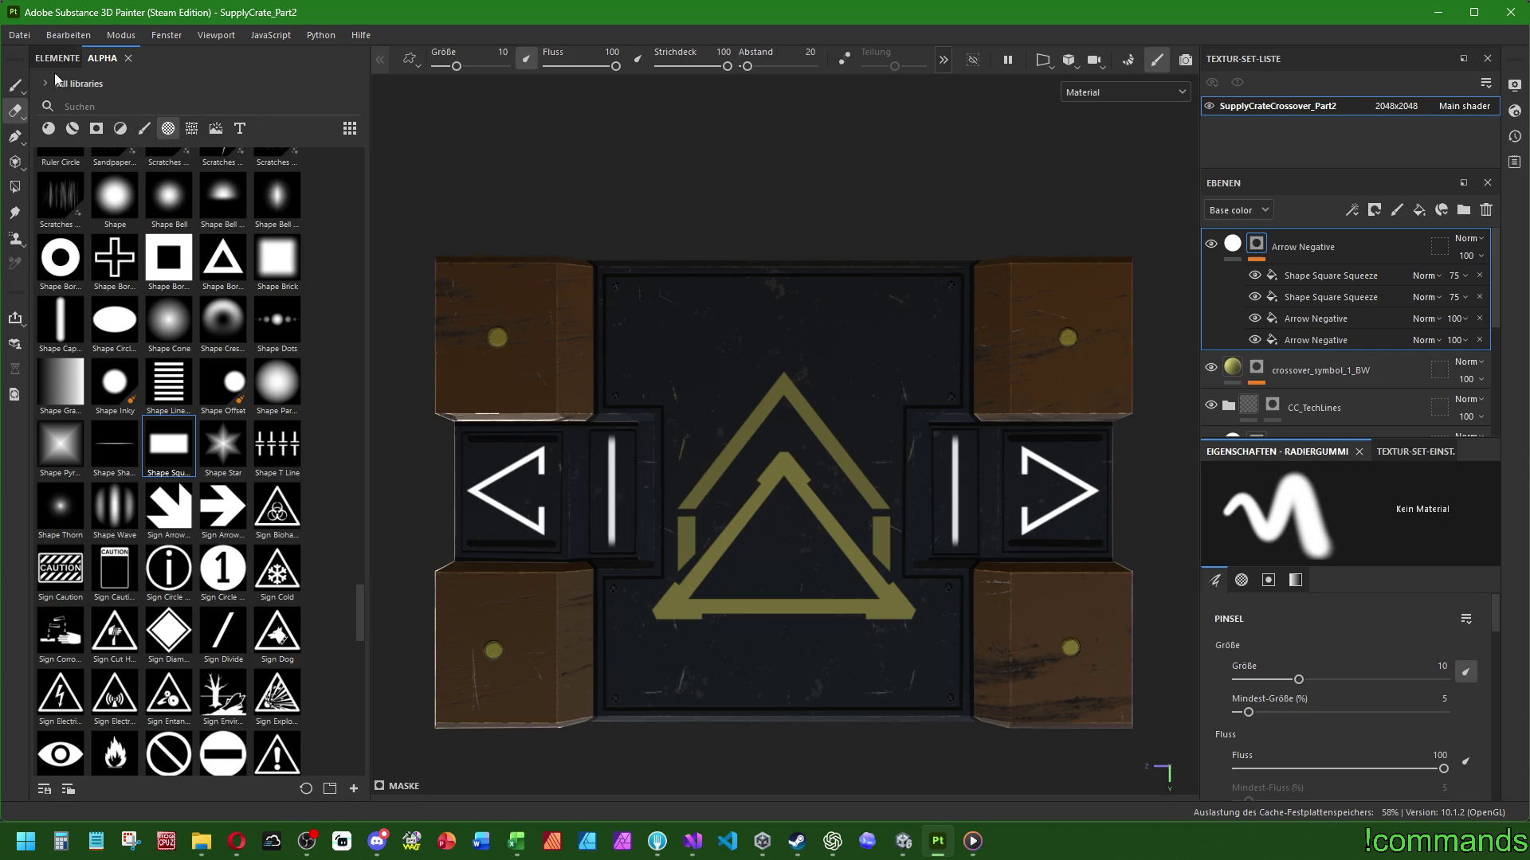
left_click(19, 35)
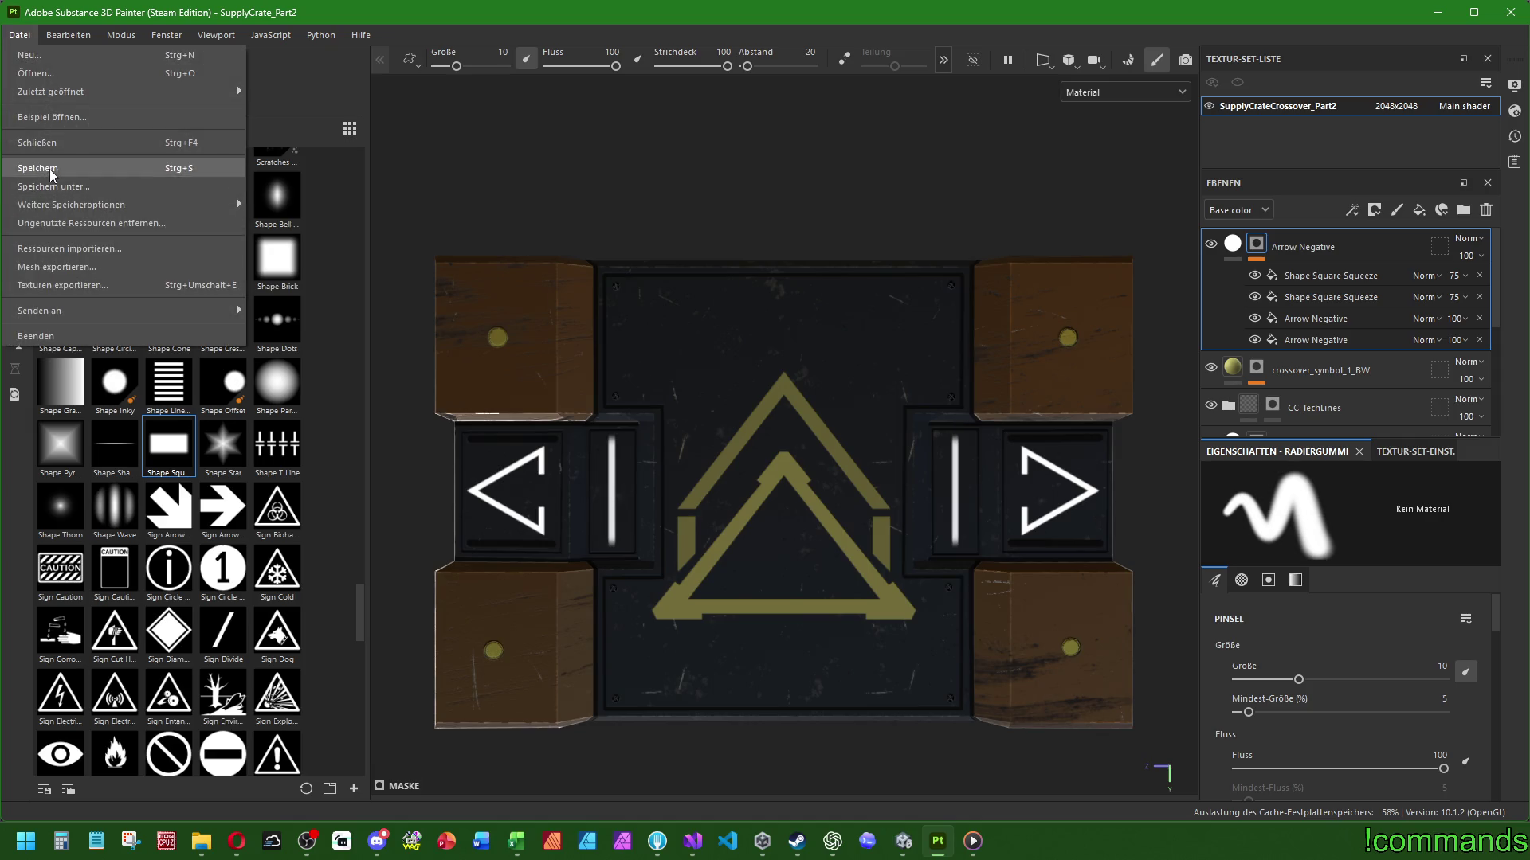
left_click(87, 169)
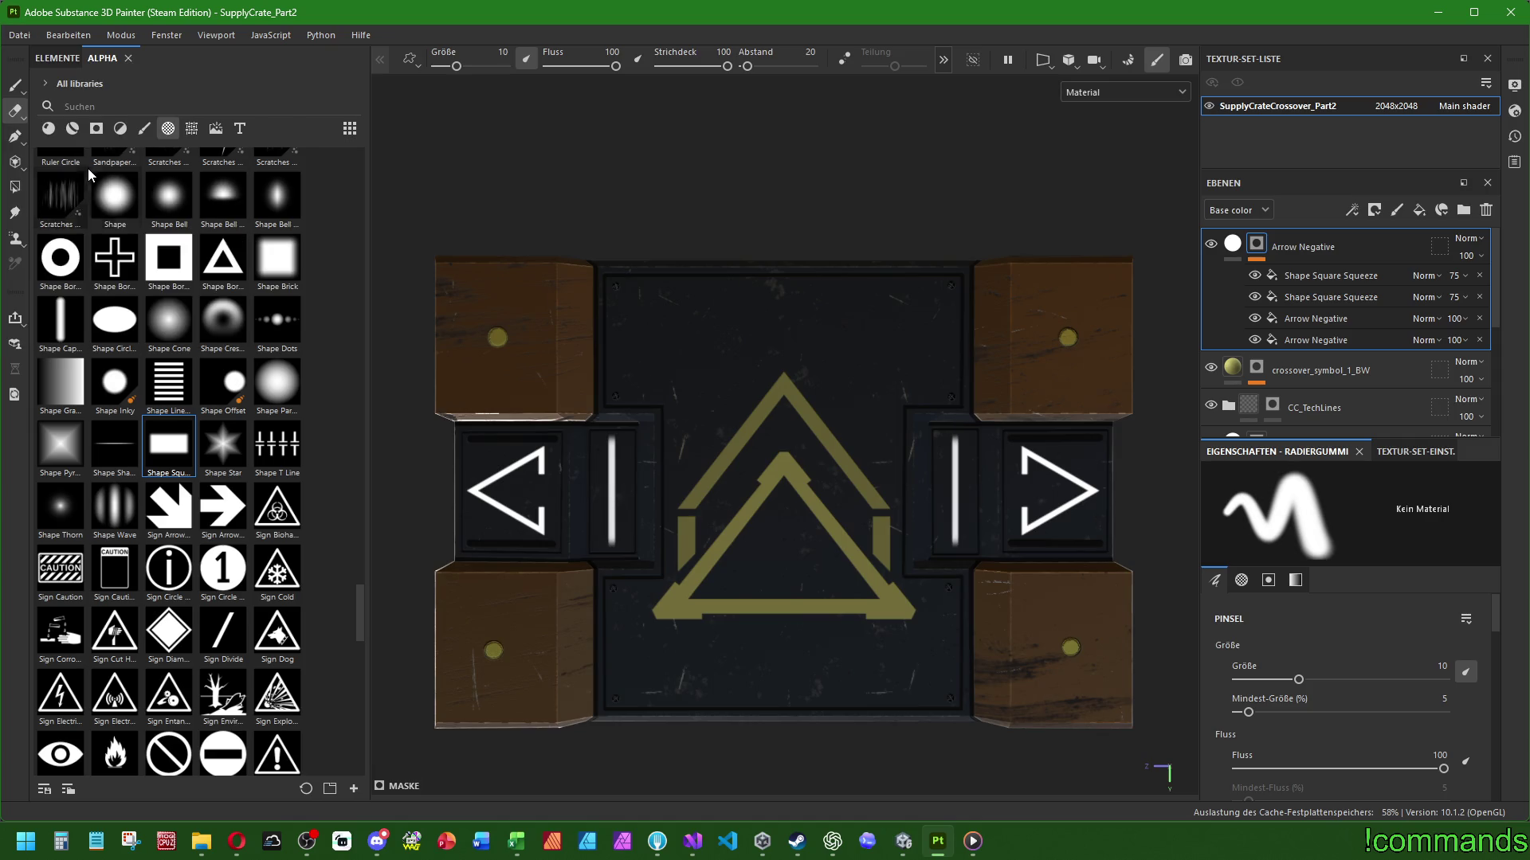
Open the SupplyCrate_Part1 project through the Projekt öffnen dialog
left_click(19, 35)
mouse_move(77, 94)
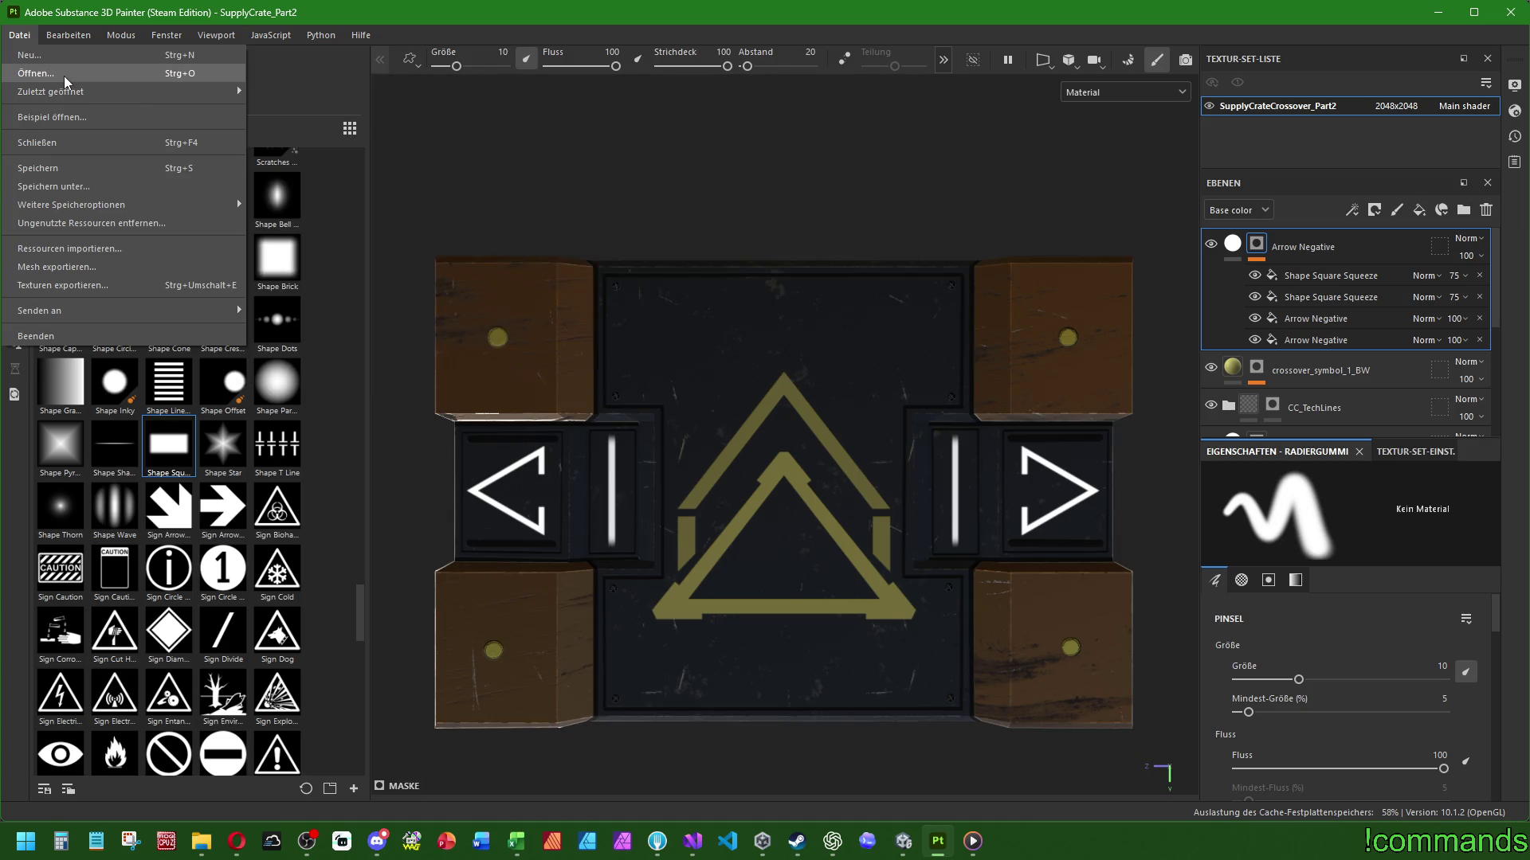
left_click(24, 72)
double_click(576, 283)
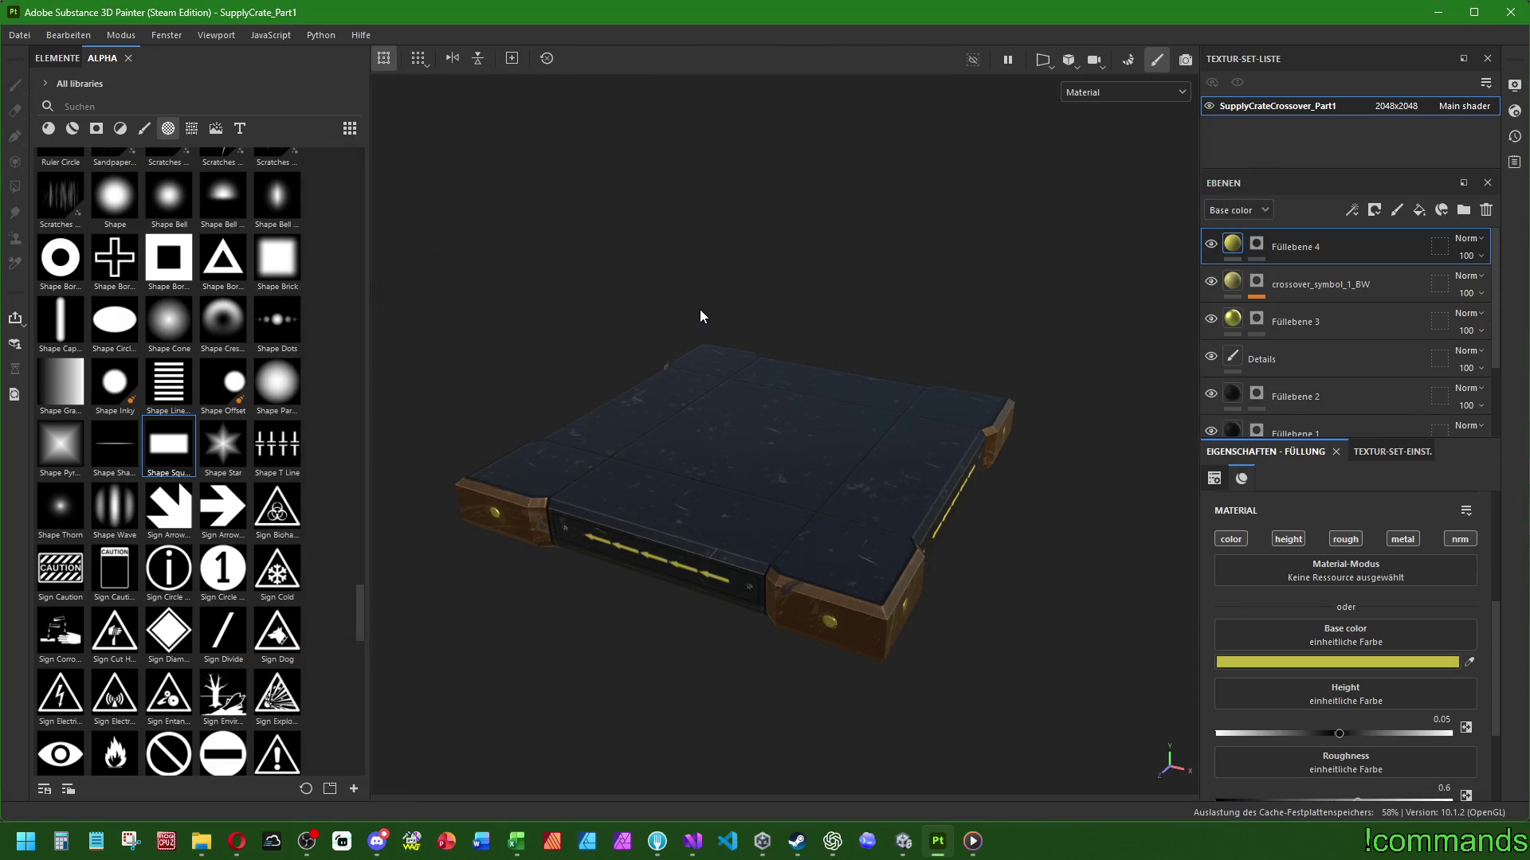
Orbit and pan around the Part1 crate from the side and above, then bring up Datei > Öffnen
mouse_move(700, 311)
left_mouse_down("alt")
mouse_move(813, 352)
mouse_move(523, 180)
mouse_move(853, 164)
mouse_move(1001, 301)
mouse_move(906, 496)
left_mouse_up("alt")
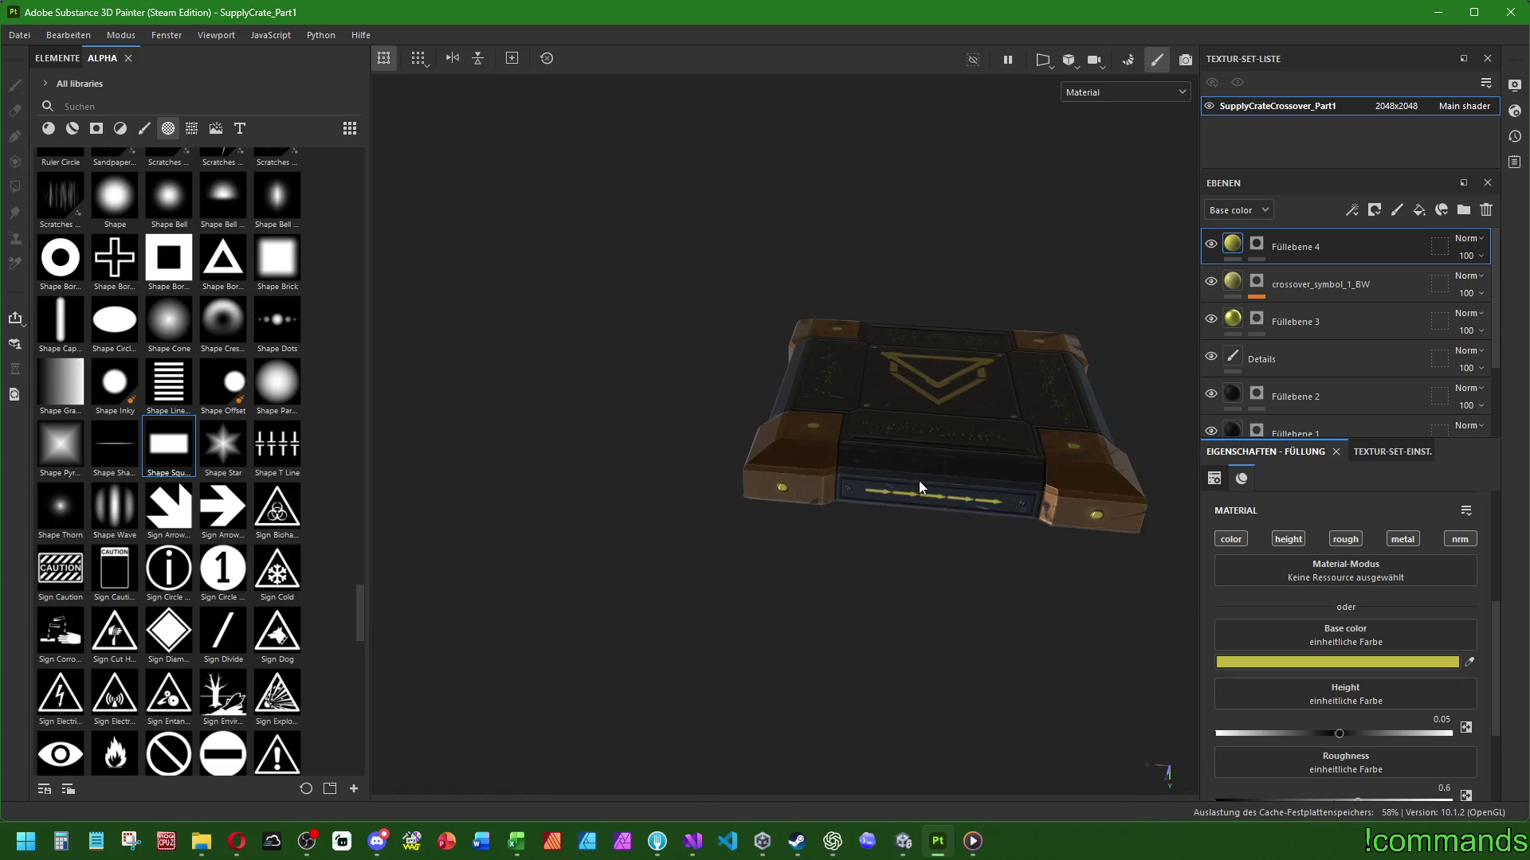
left_click(918, 781)
left_click_drag(534, 590, 625, 448, "alt")
middle_click_drag(633, 370, 505, 357, "alt")
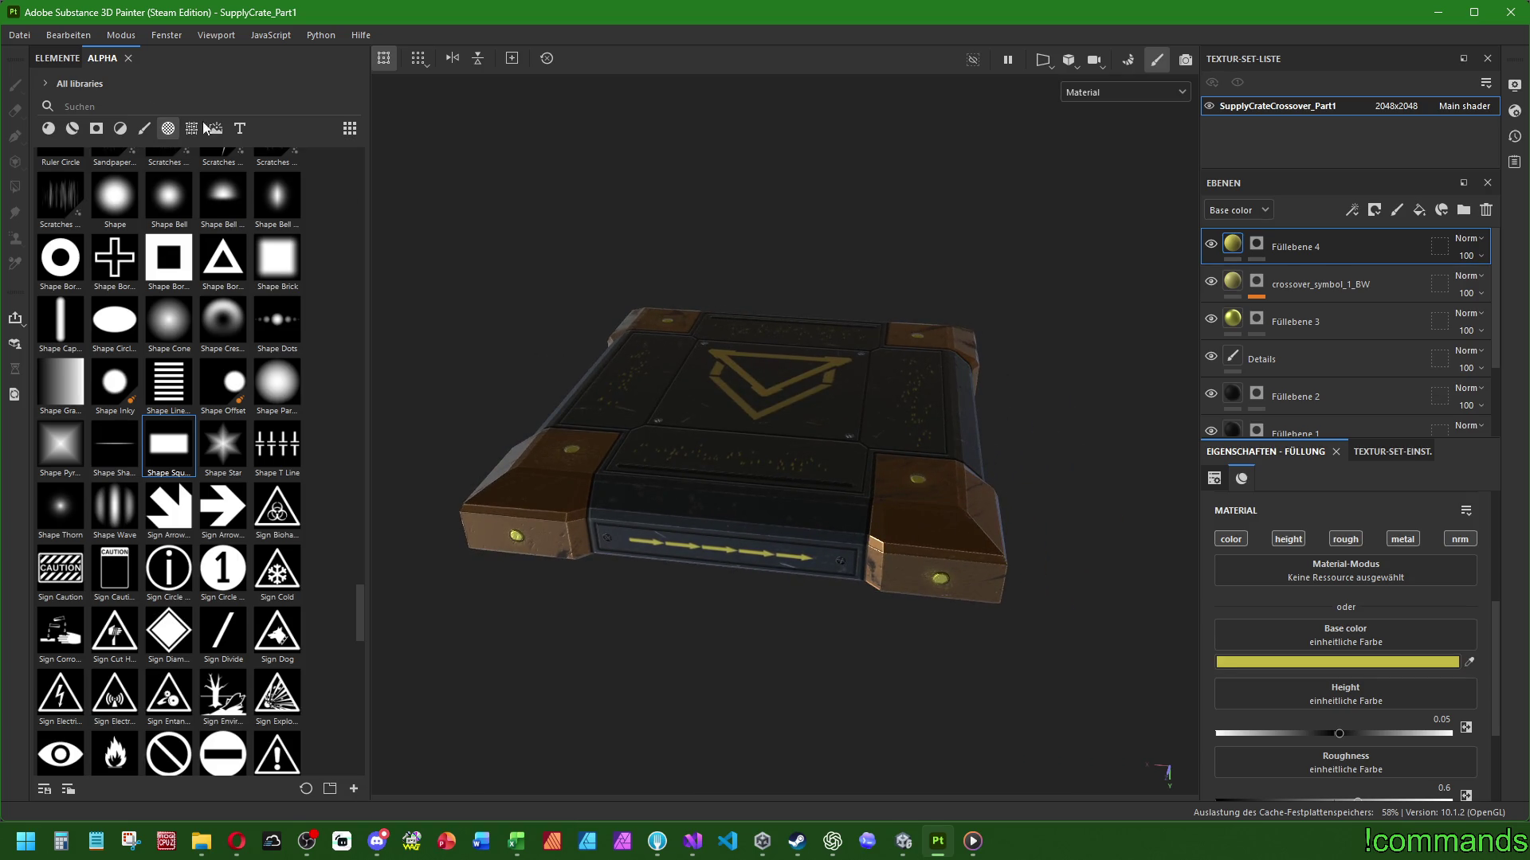
left_click(30, 35)
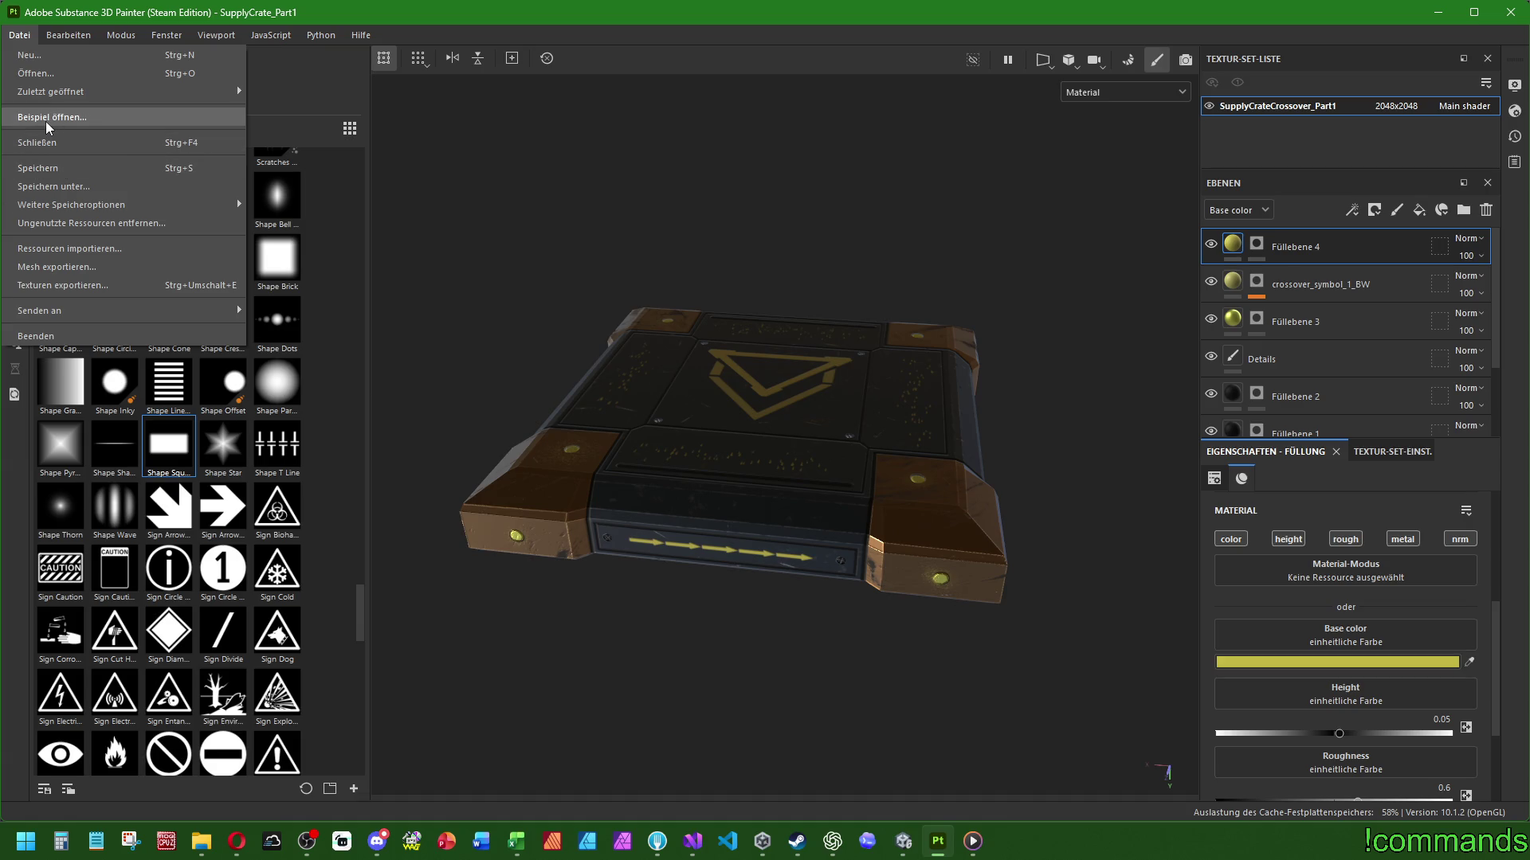
left_click(52, 73)
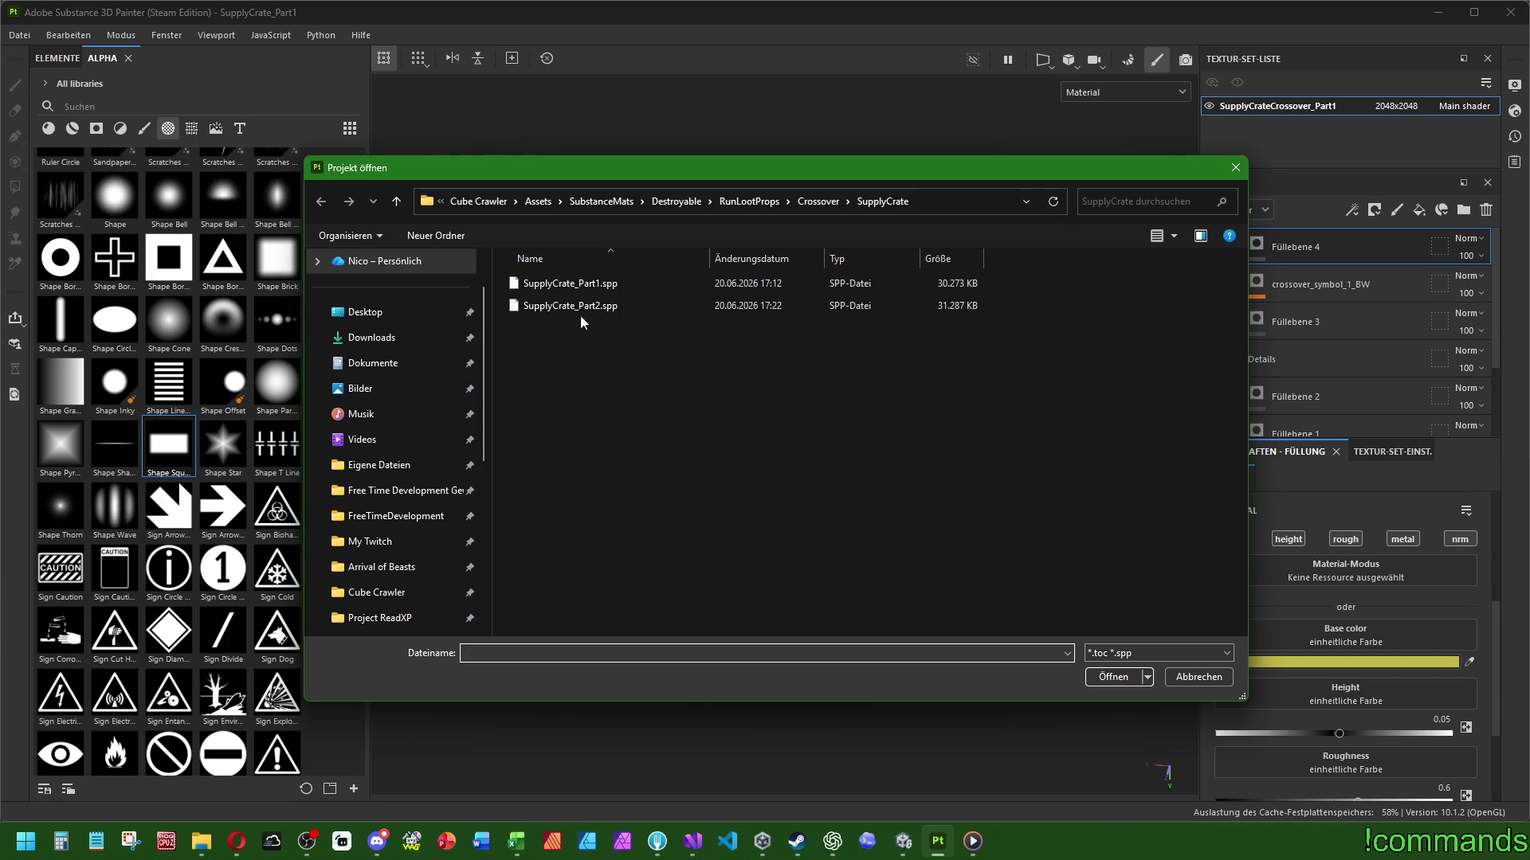
Open SupplyCrate_Part2.spp and choose Verwerfen to drop Part1's unsaved changes
double_click(595, 307)
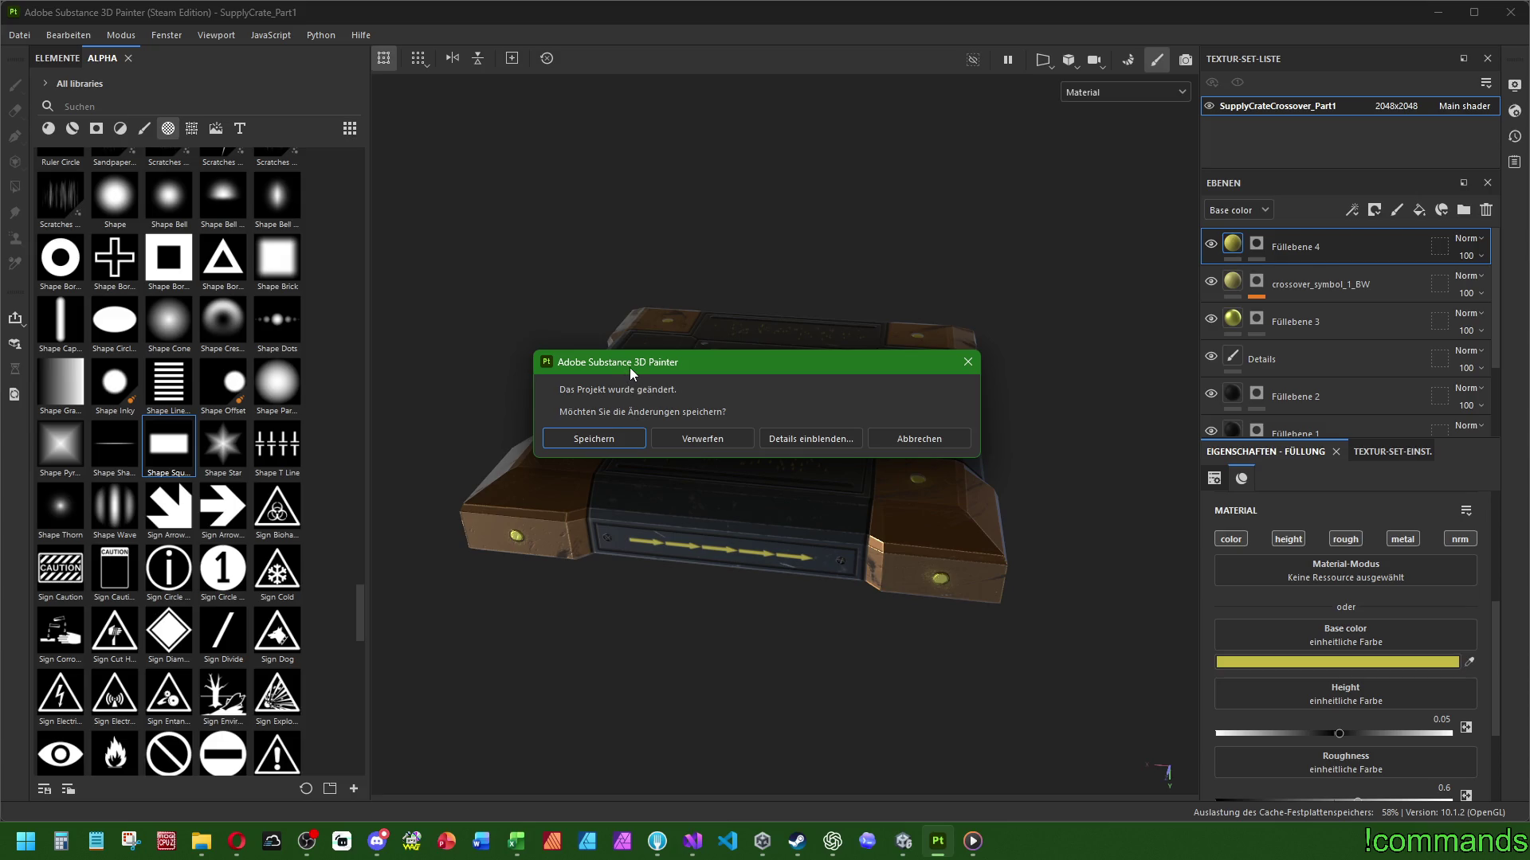
left_click(699, 433)
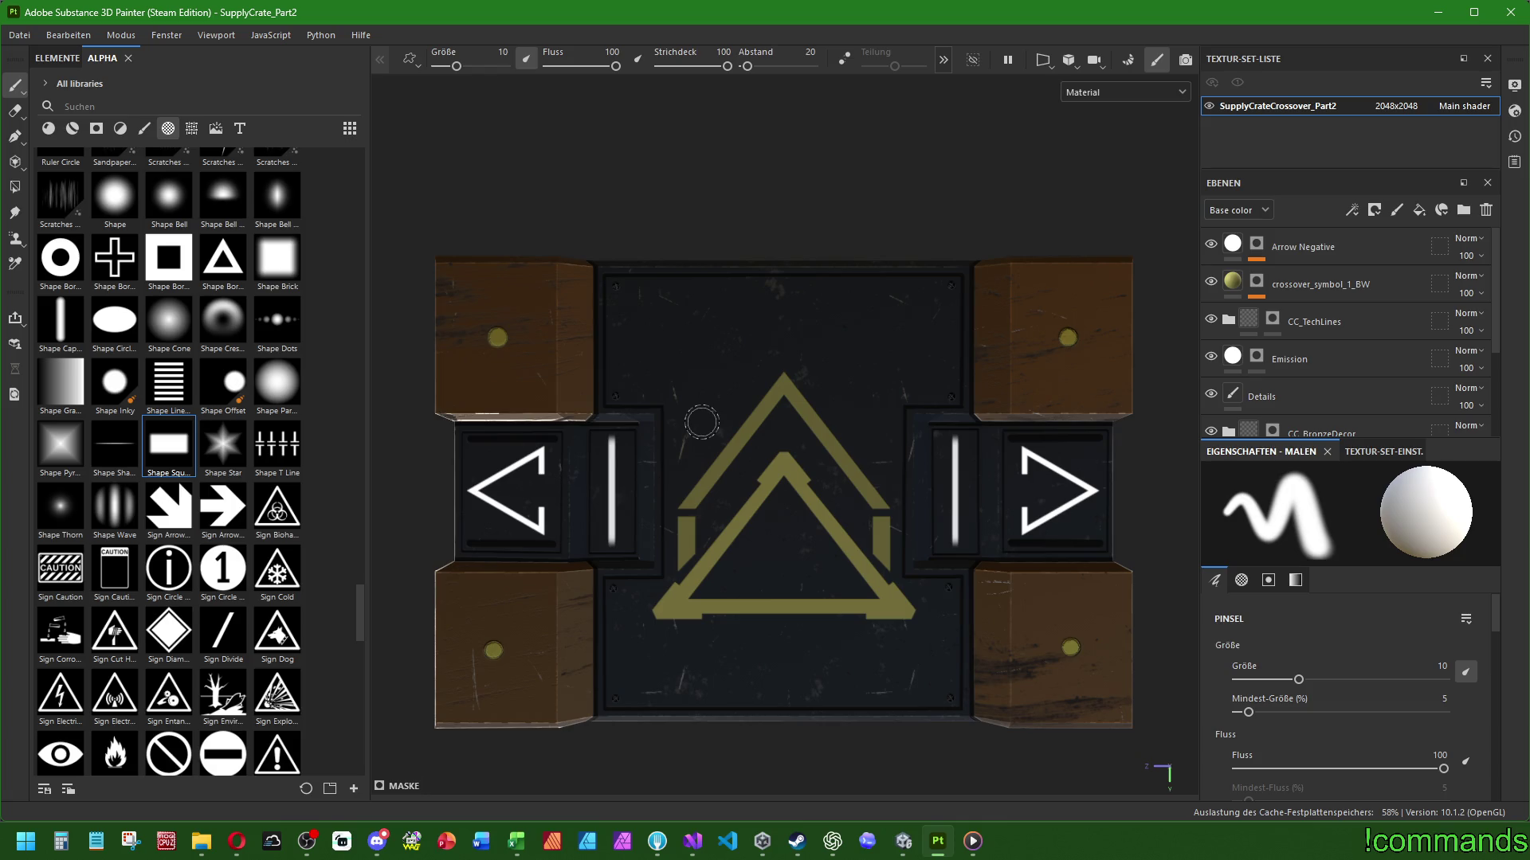
Add a fill layer above Arrow Negative with a pasted green base colour shifted to olive-yellow
scroll(741, 403, "up", 1)
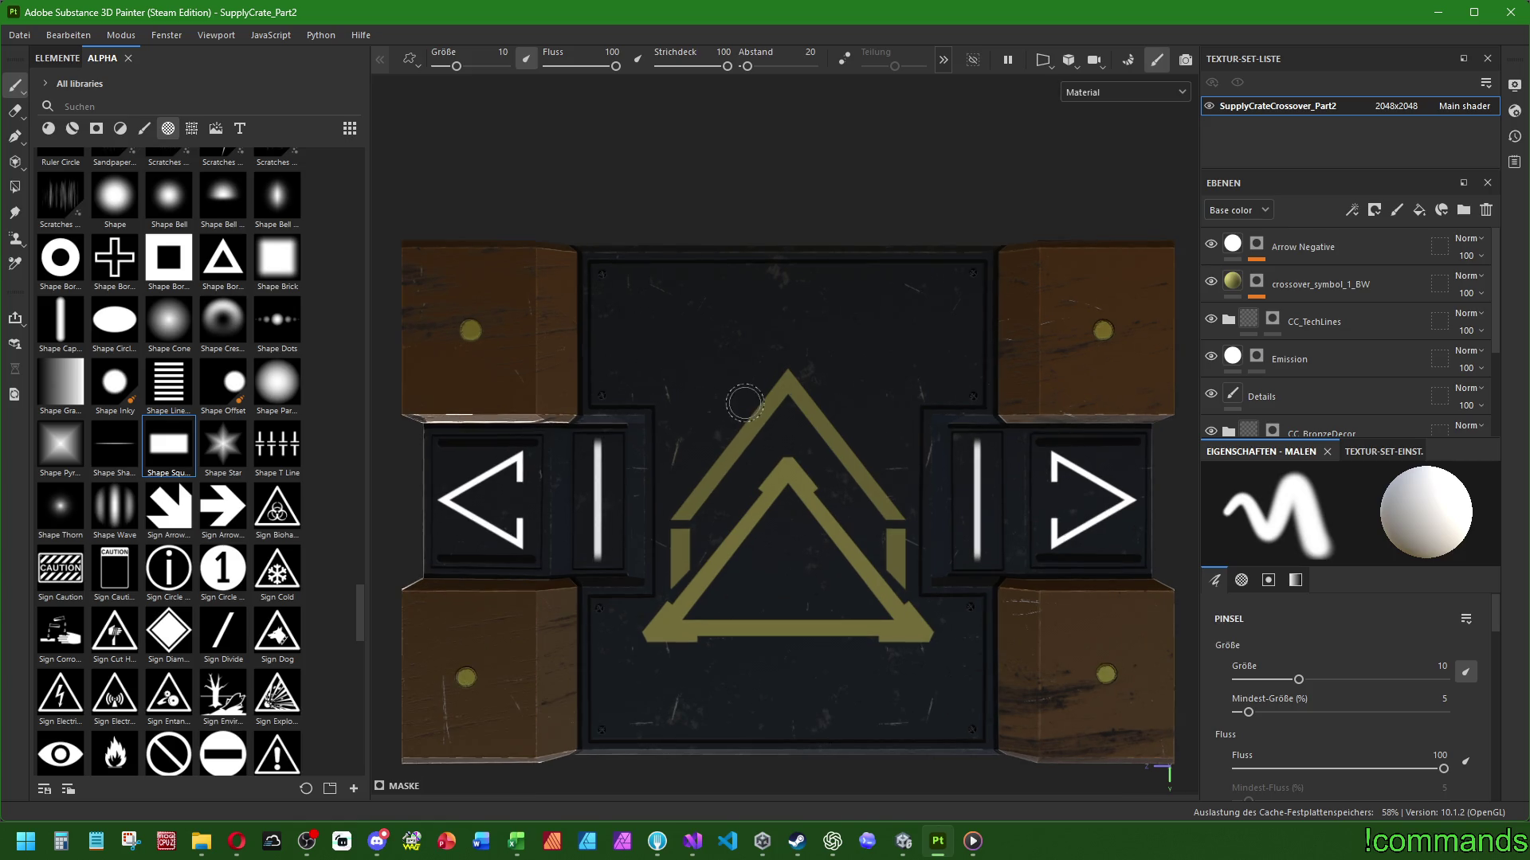
left_click(1315, 247)
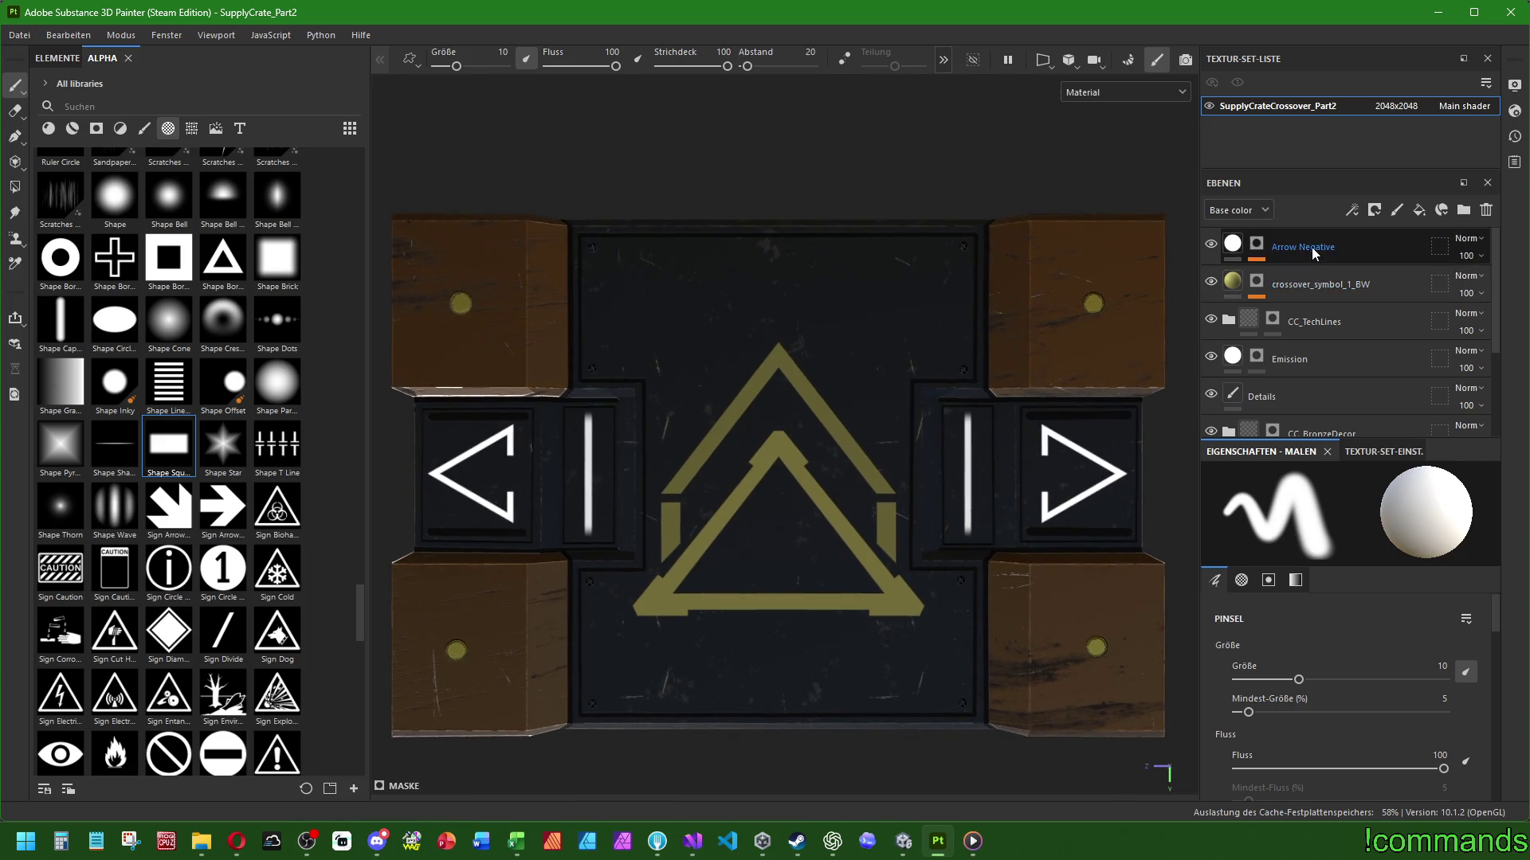
left_click(1419, 211)
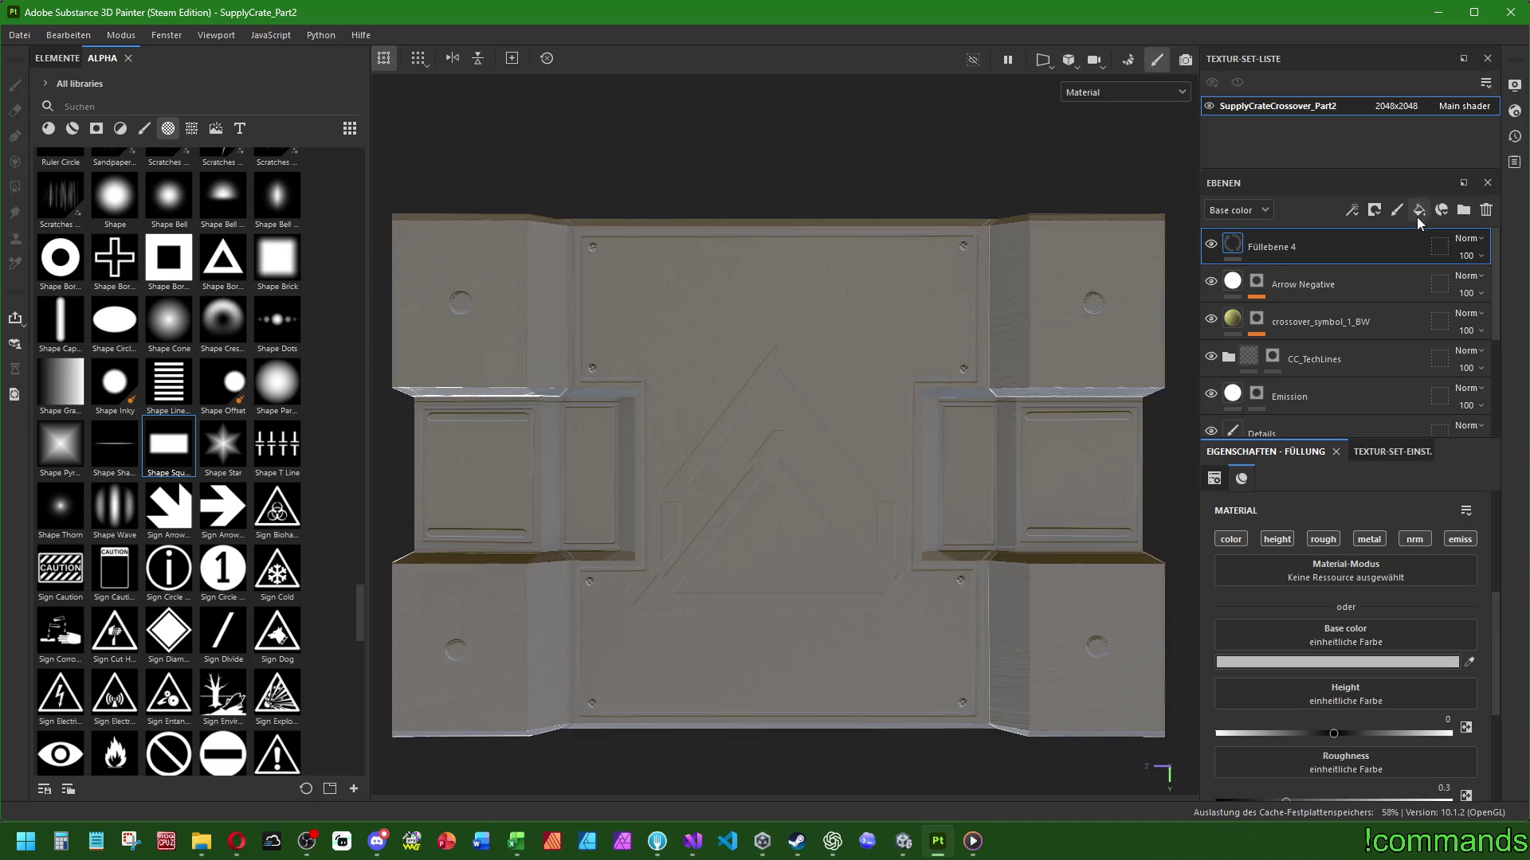
left_click(1307, 662)
right_click(1064, 517)
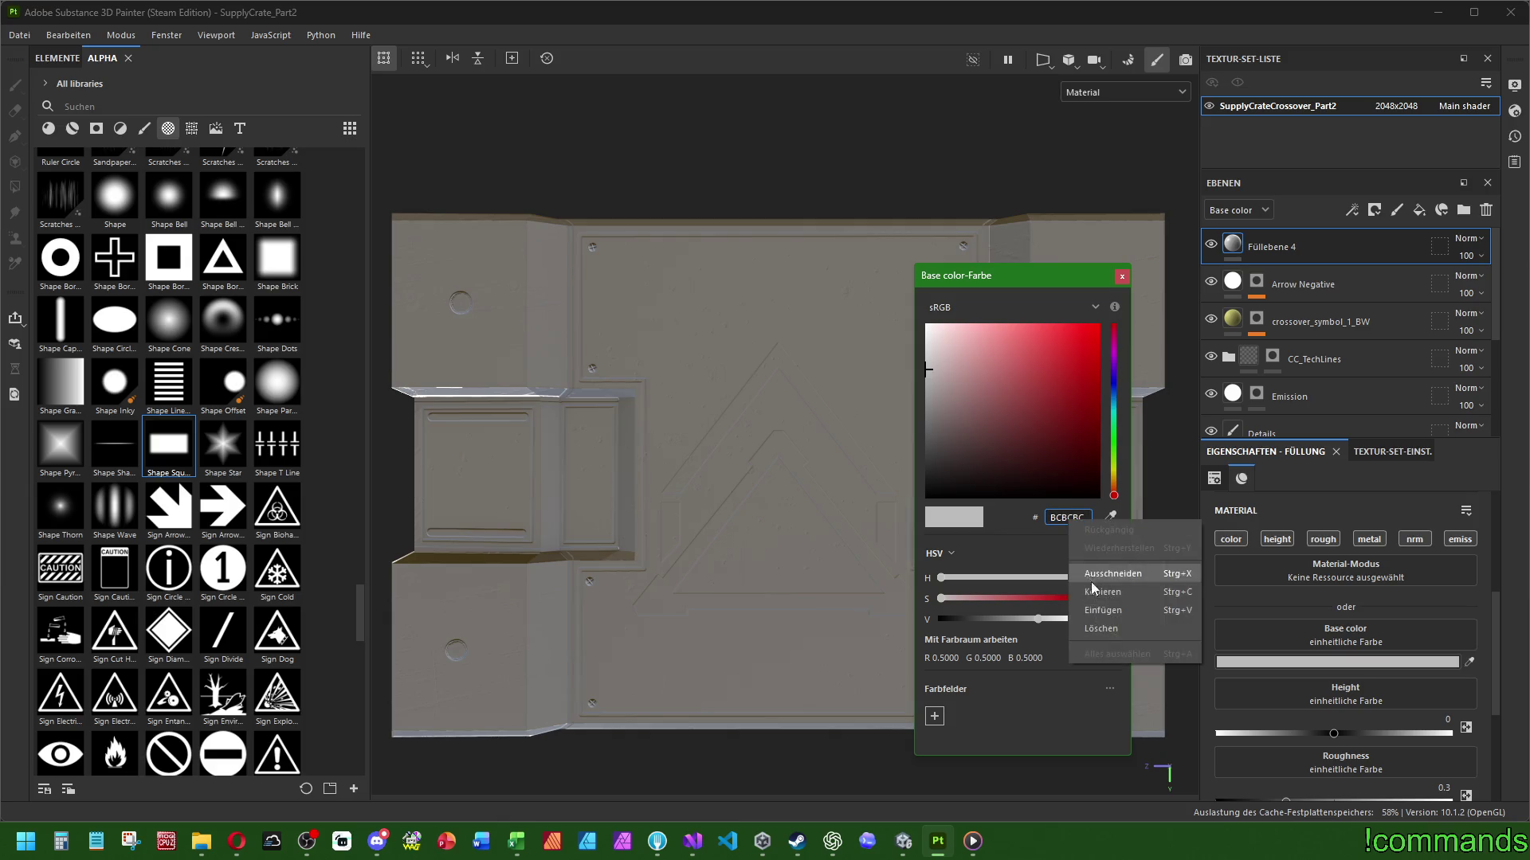
left_click(1100, 599)
left_click(1114, 470)
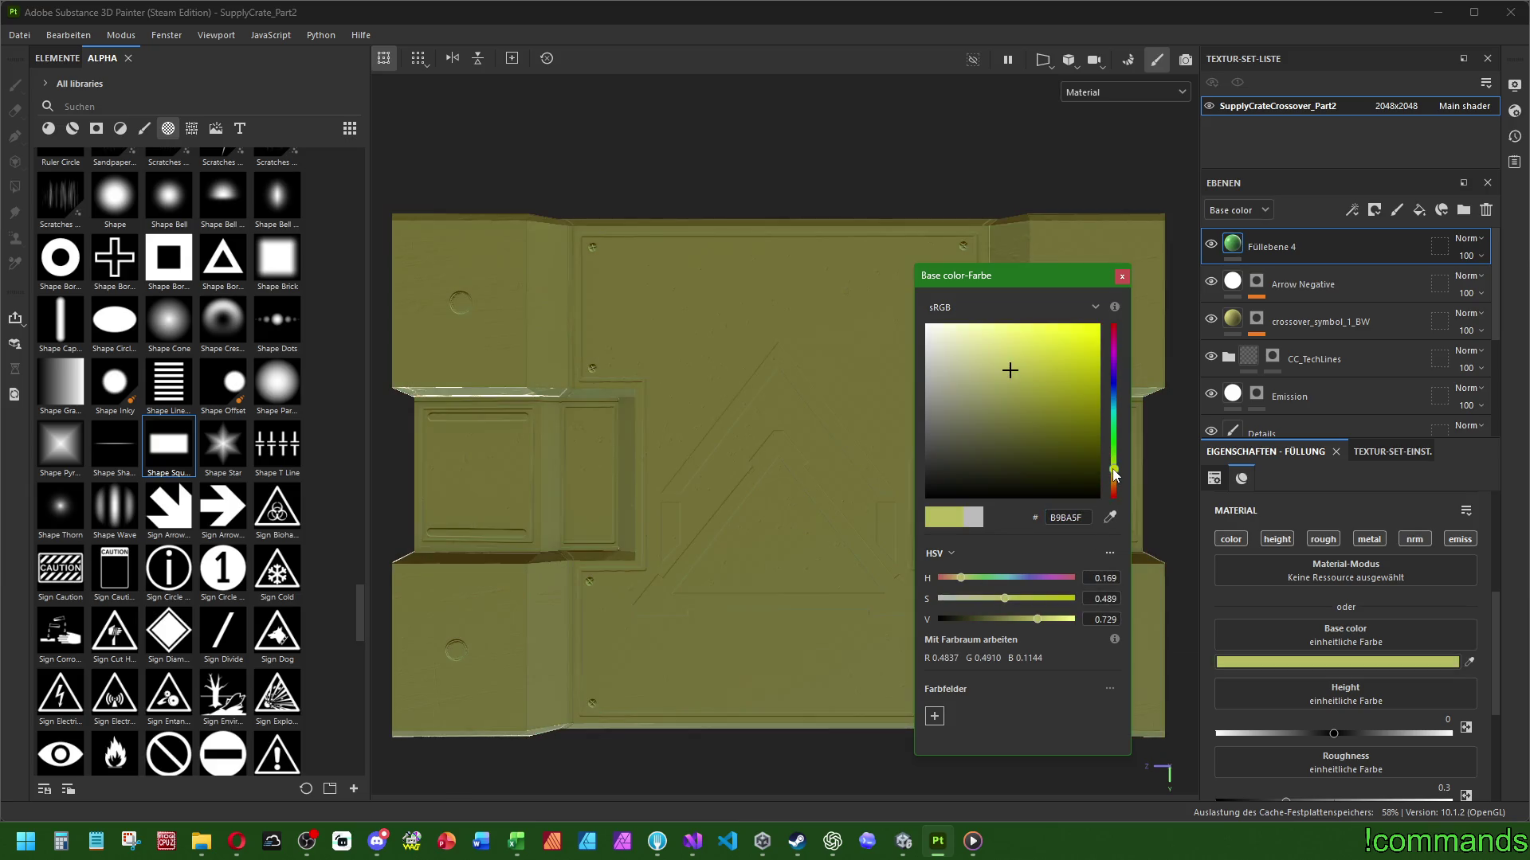
left_click_drag(1114, 472, 1115, 473)
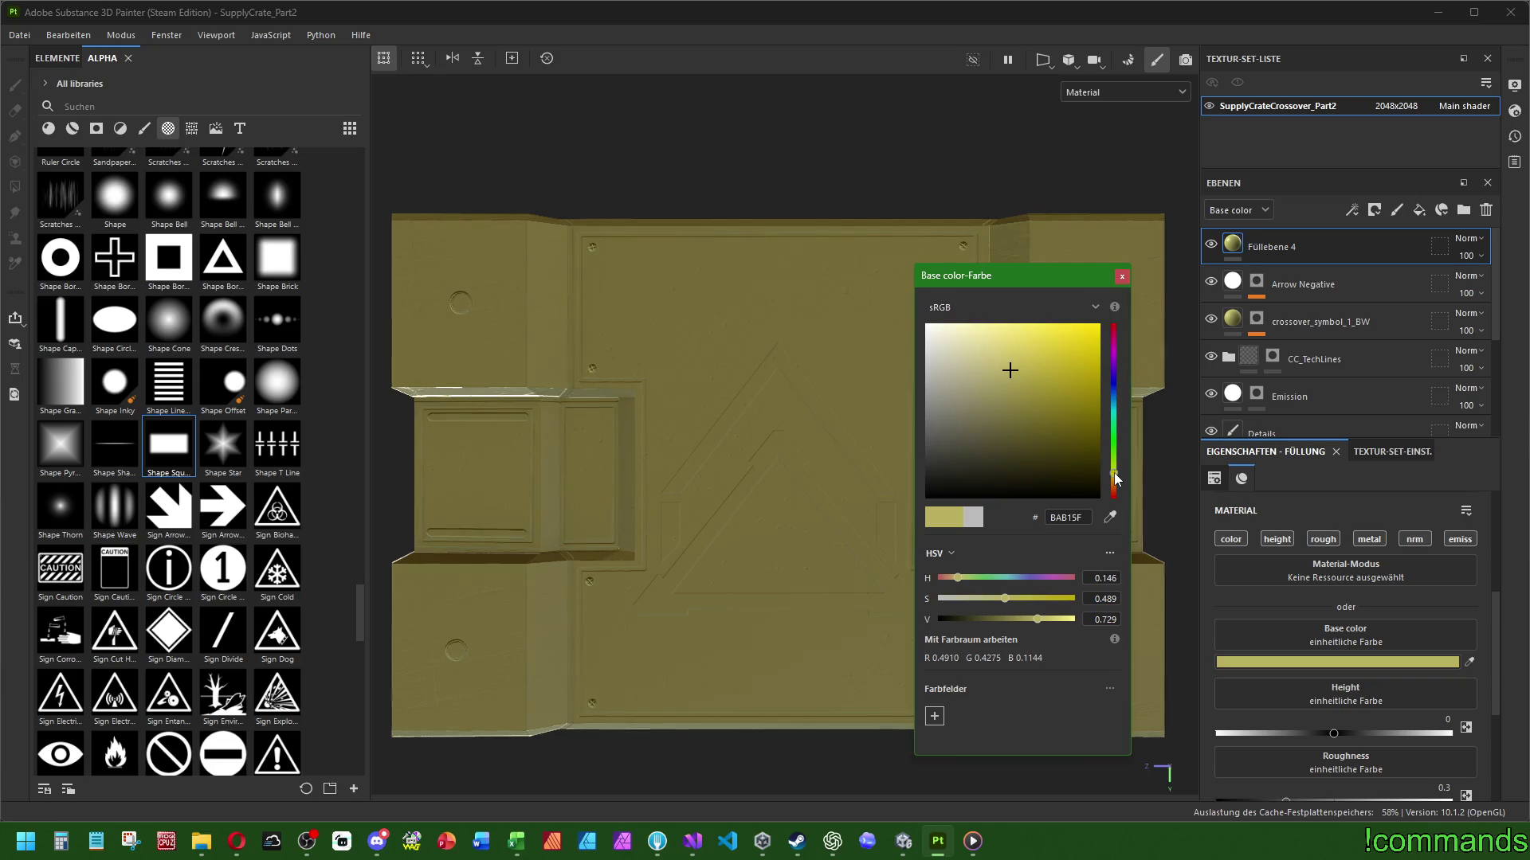
left_click(1121, 277)
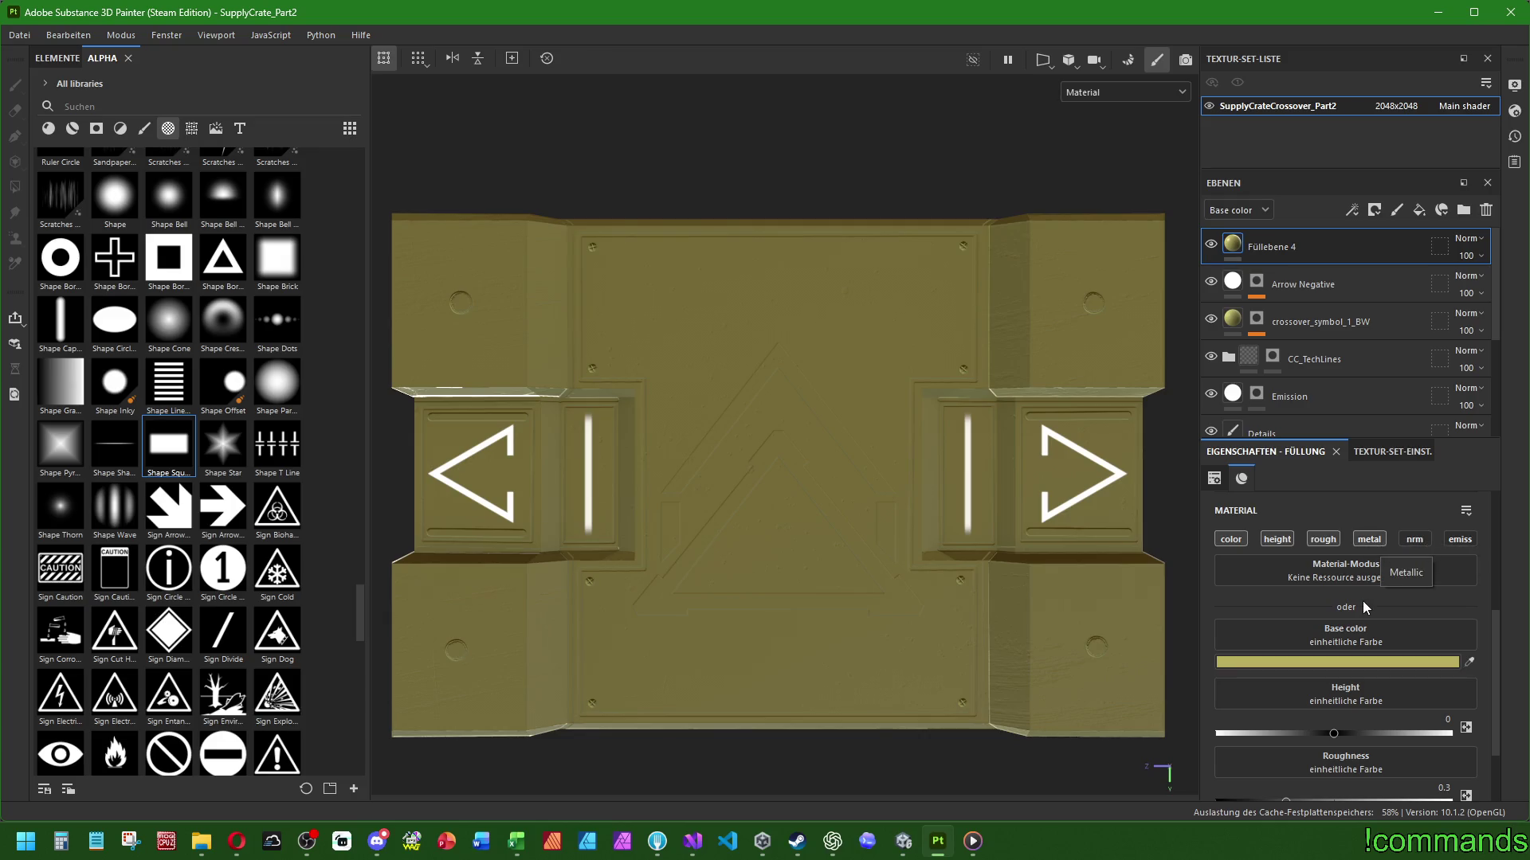
Set the new fill's height to 0.005, roughness to 0.6 and metallic to 0.1
left_click(1442, 720)
type("0.005")
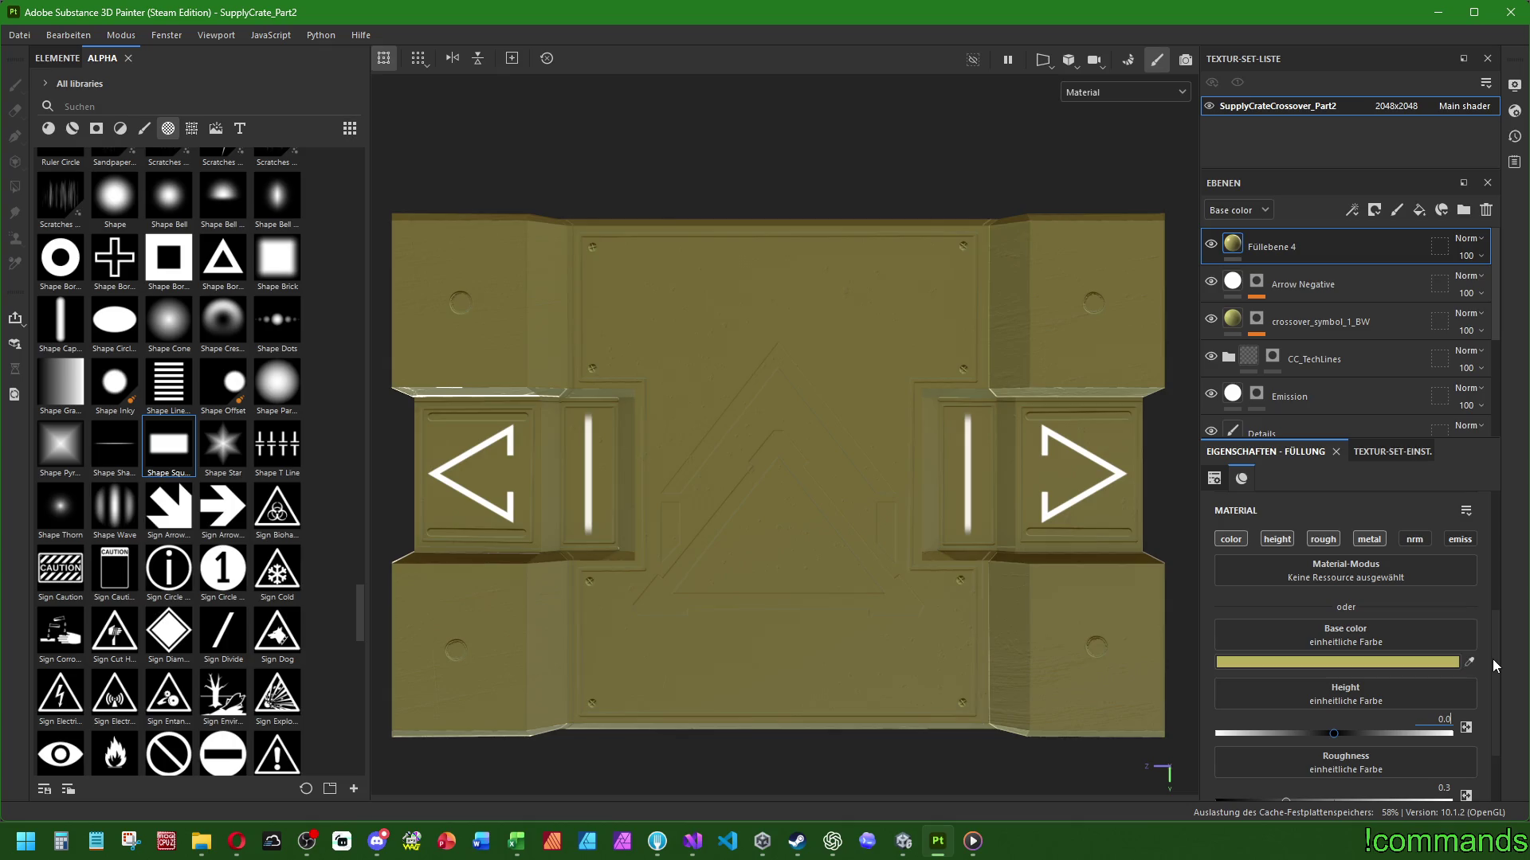
key("Return")
scroll(1478, 701, "down", 1)
left_click(1444, 702)
type("0.6")
key("Return")
type("0.1")
key("Return")
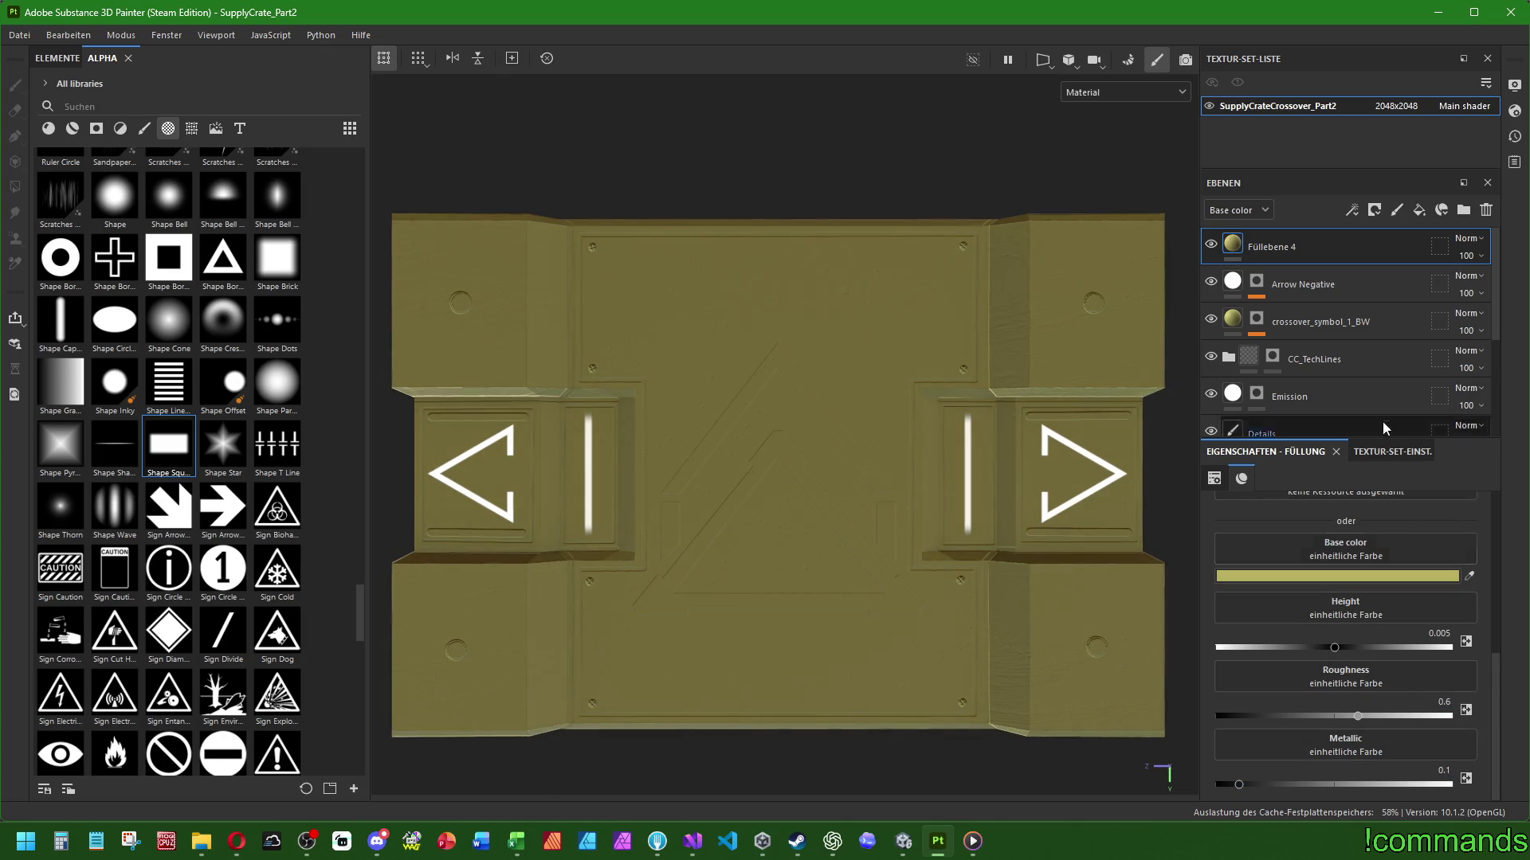
Add a black mask to Füllebene 4, then switch to the web browser
right_click(1309, 243)
left_click(1322, 51)
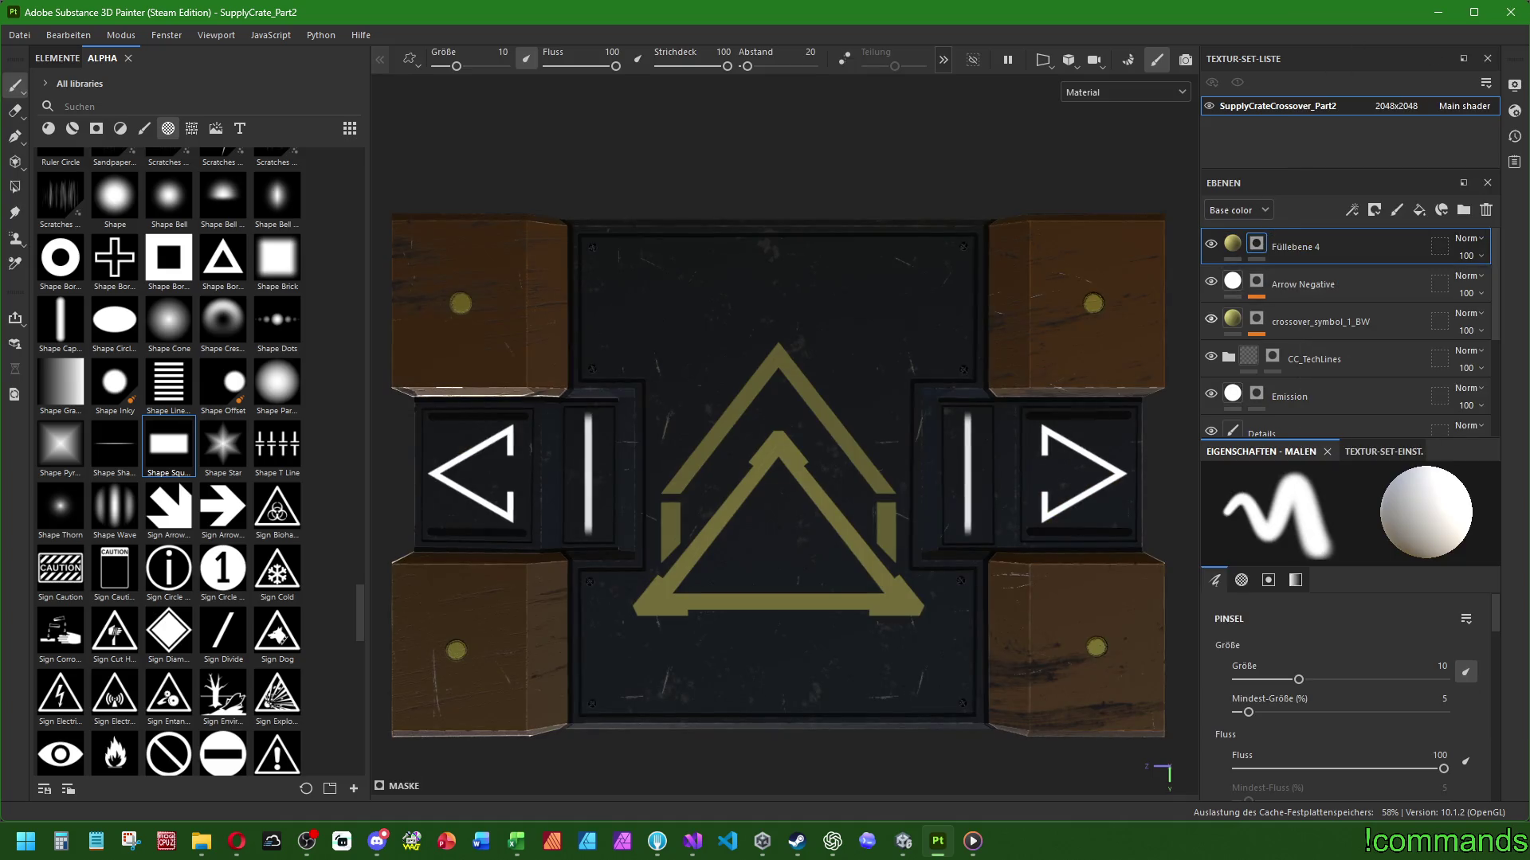
mouse_move(371, 850)
left_click(237, 840)
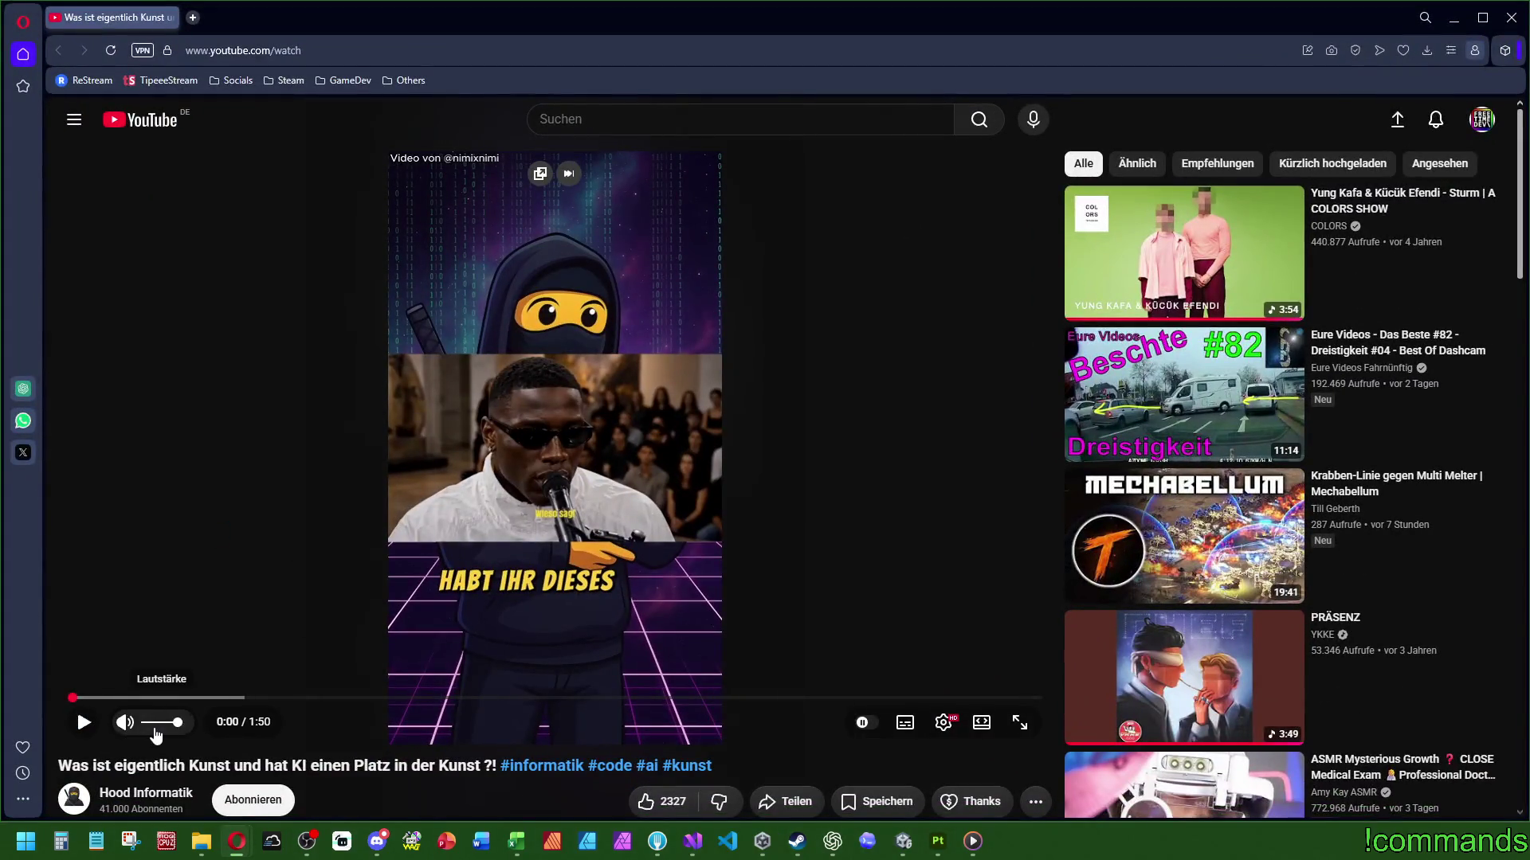
Play the 'Was ist eigentlich Kunst und hat KI einen Platz in der Kunst ?!' video, pause it, then resume past 0:20
left_click(219, 608)
mouse_move(156, 725)
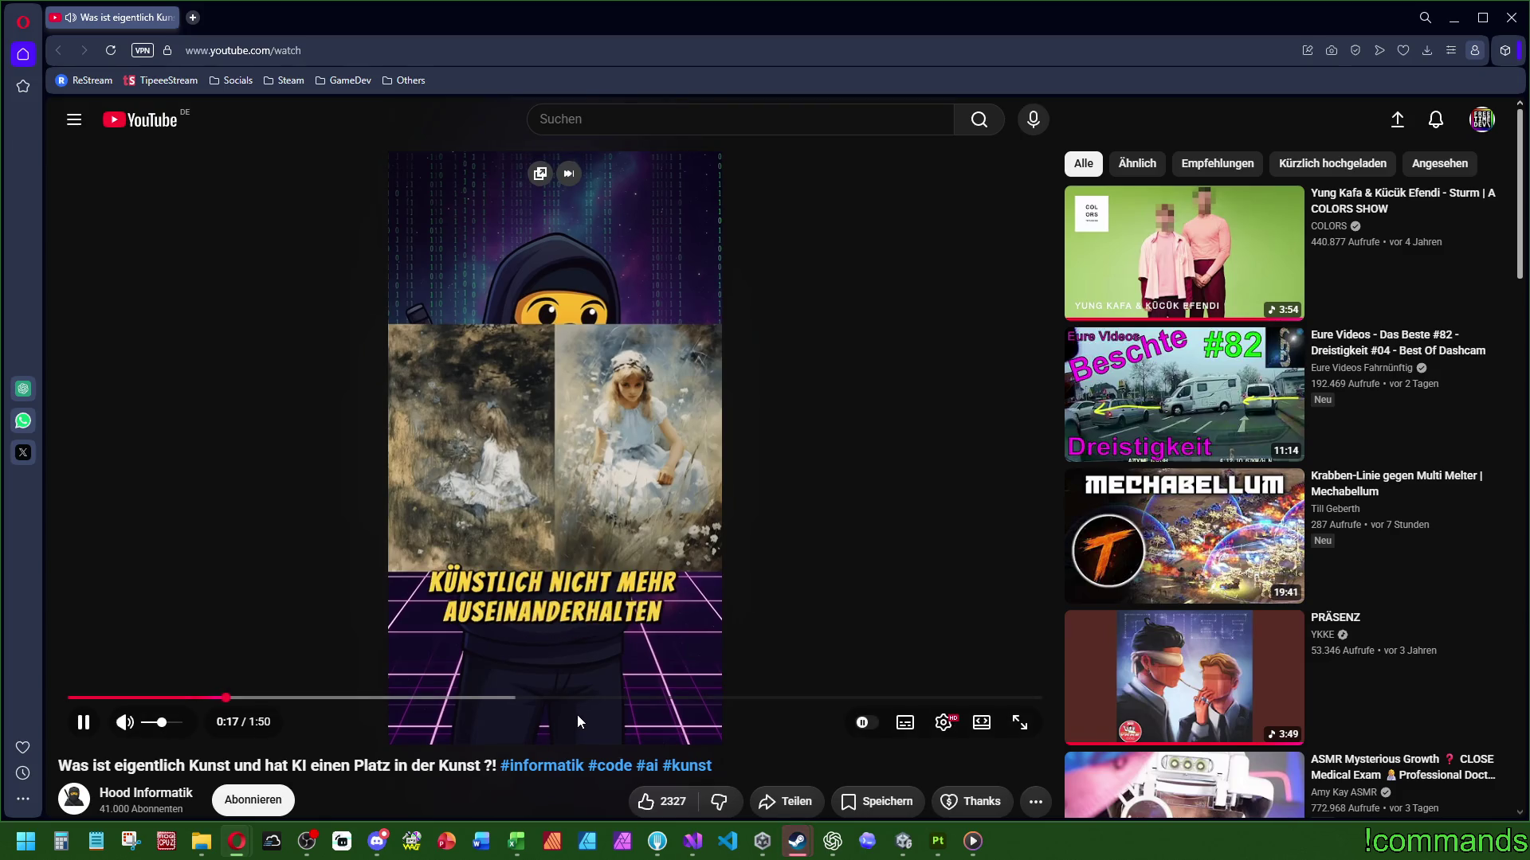
left_click(688, 532)
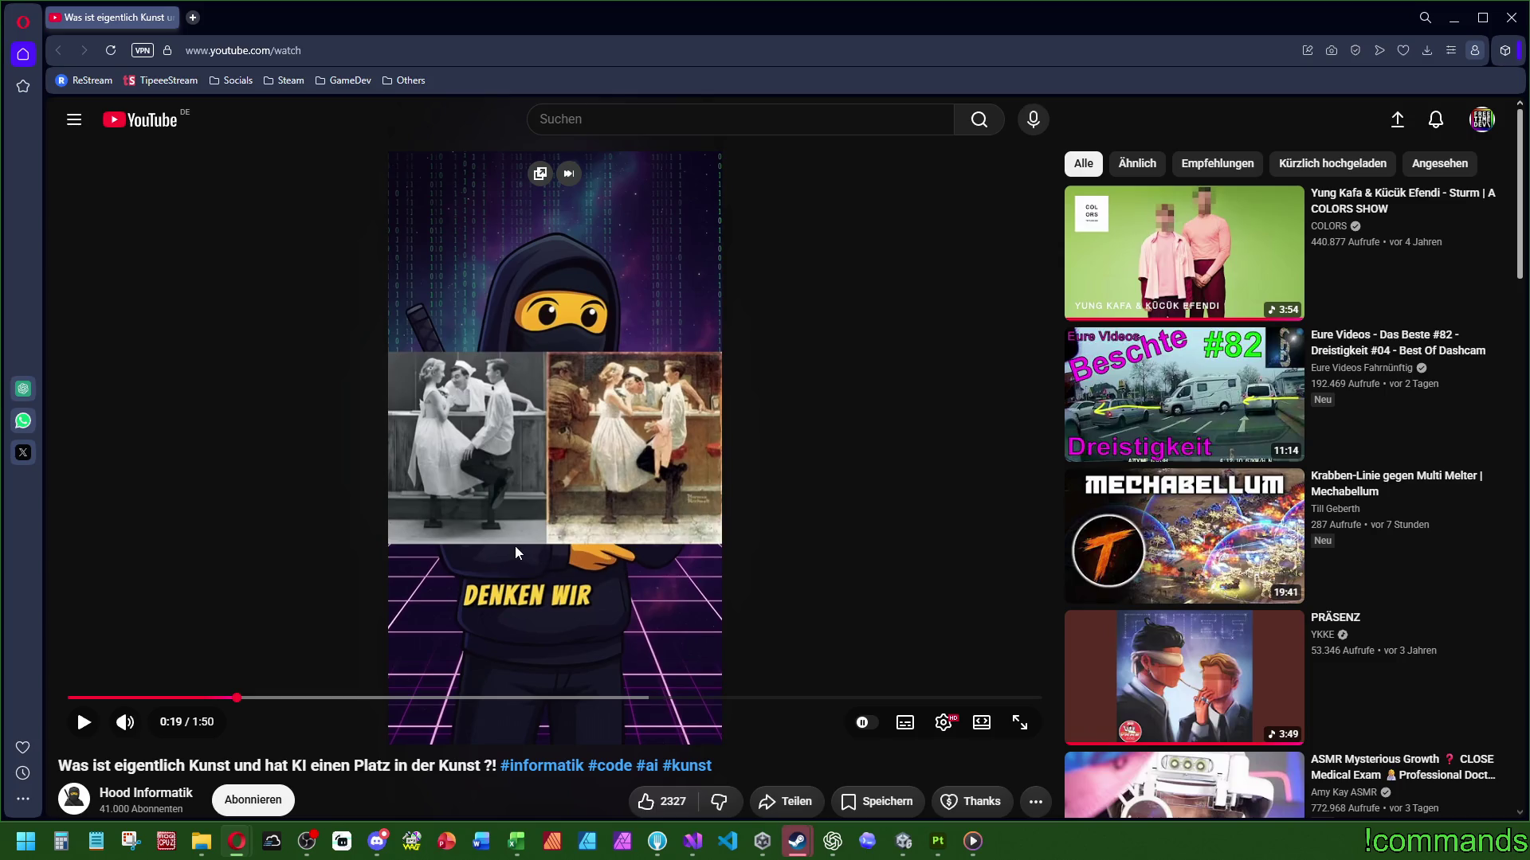
left_click(591, 566)
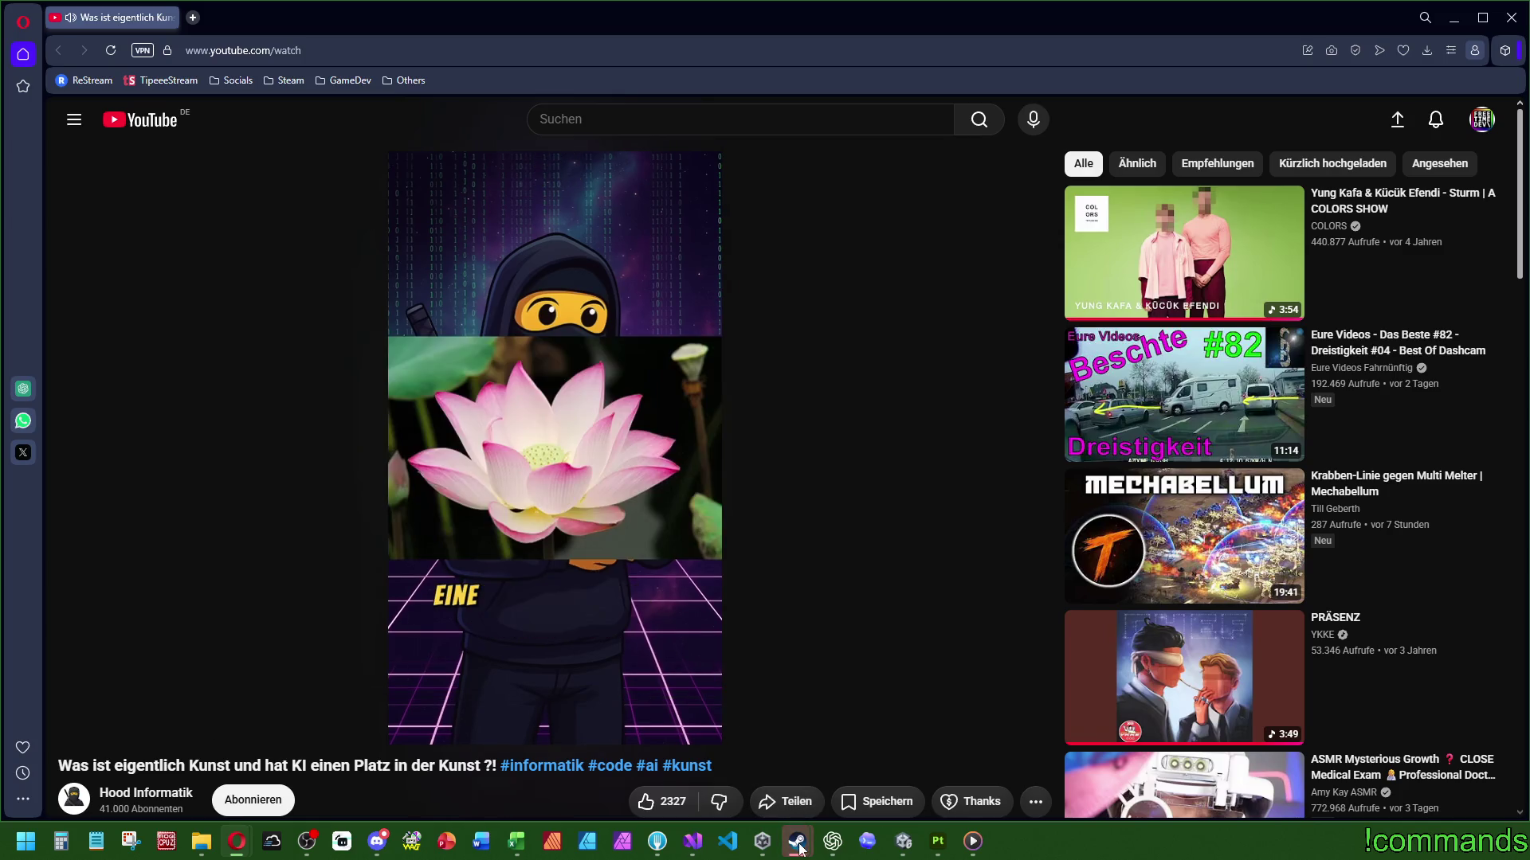
mouse_move(799, 848)
left_click(835, 760)
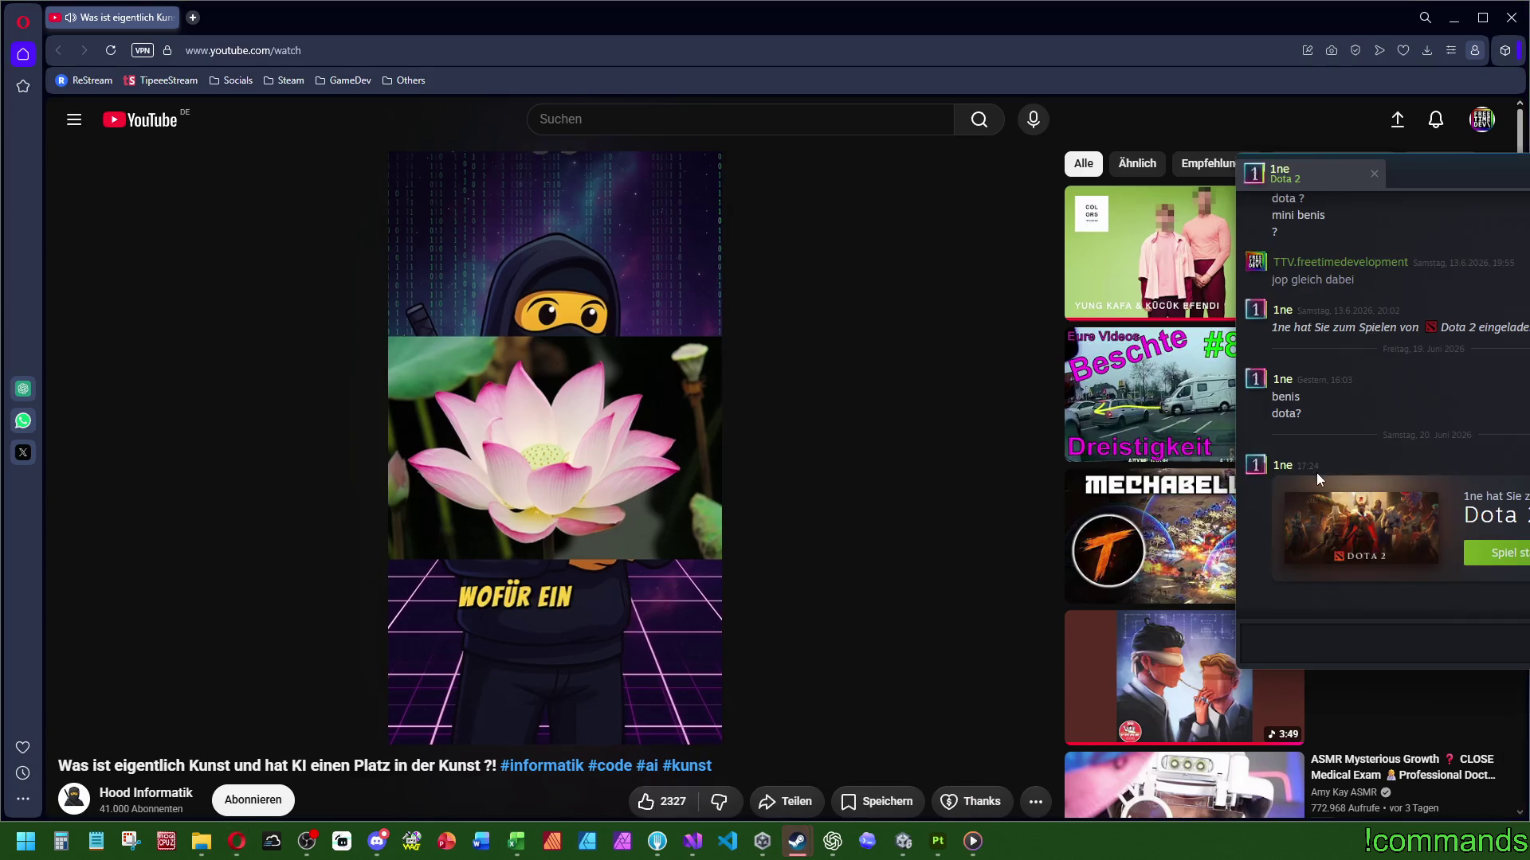
mouse_move(1499, 181)
left_mouse_down()
mouse_move(1056, 204)
mouse_move(1090, 217)
left_mouse_up()
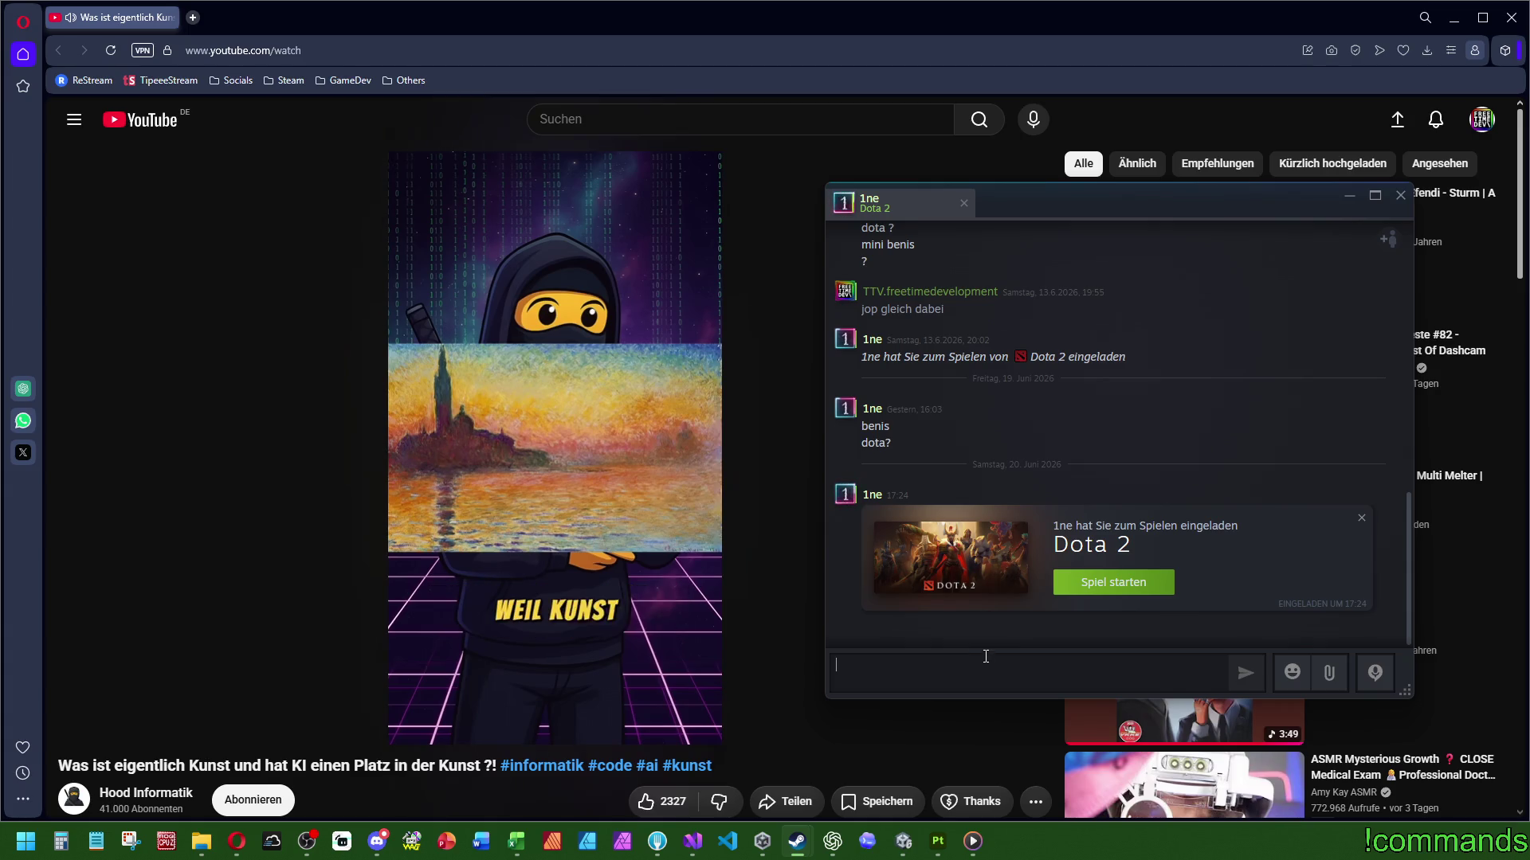
left_click(1400, 196)
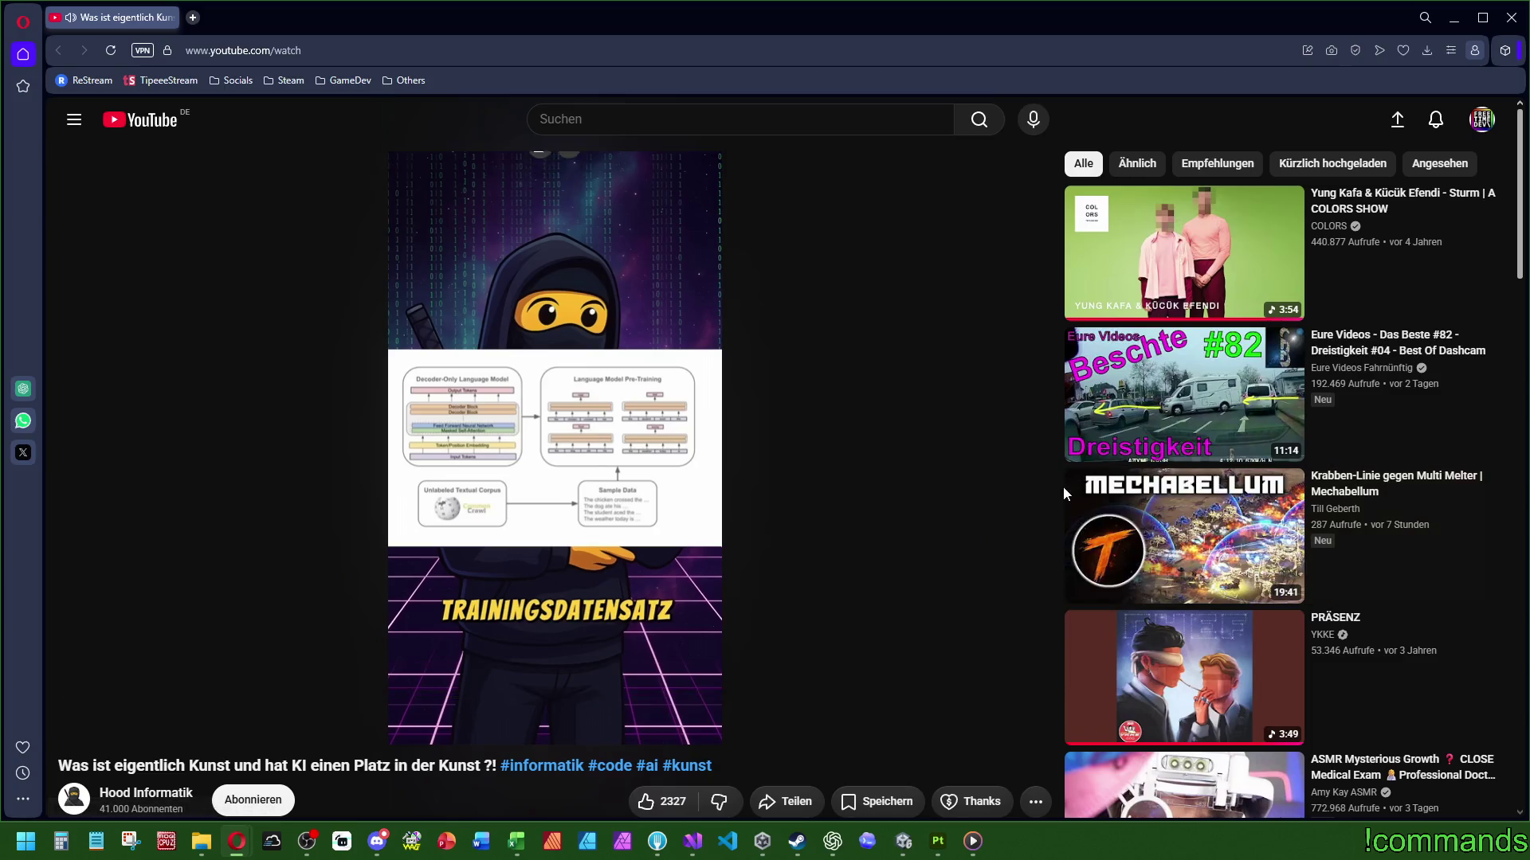
left_click(892, 492)
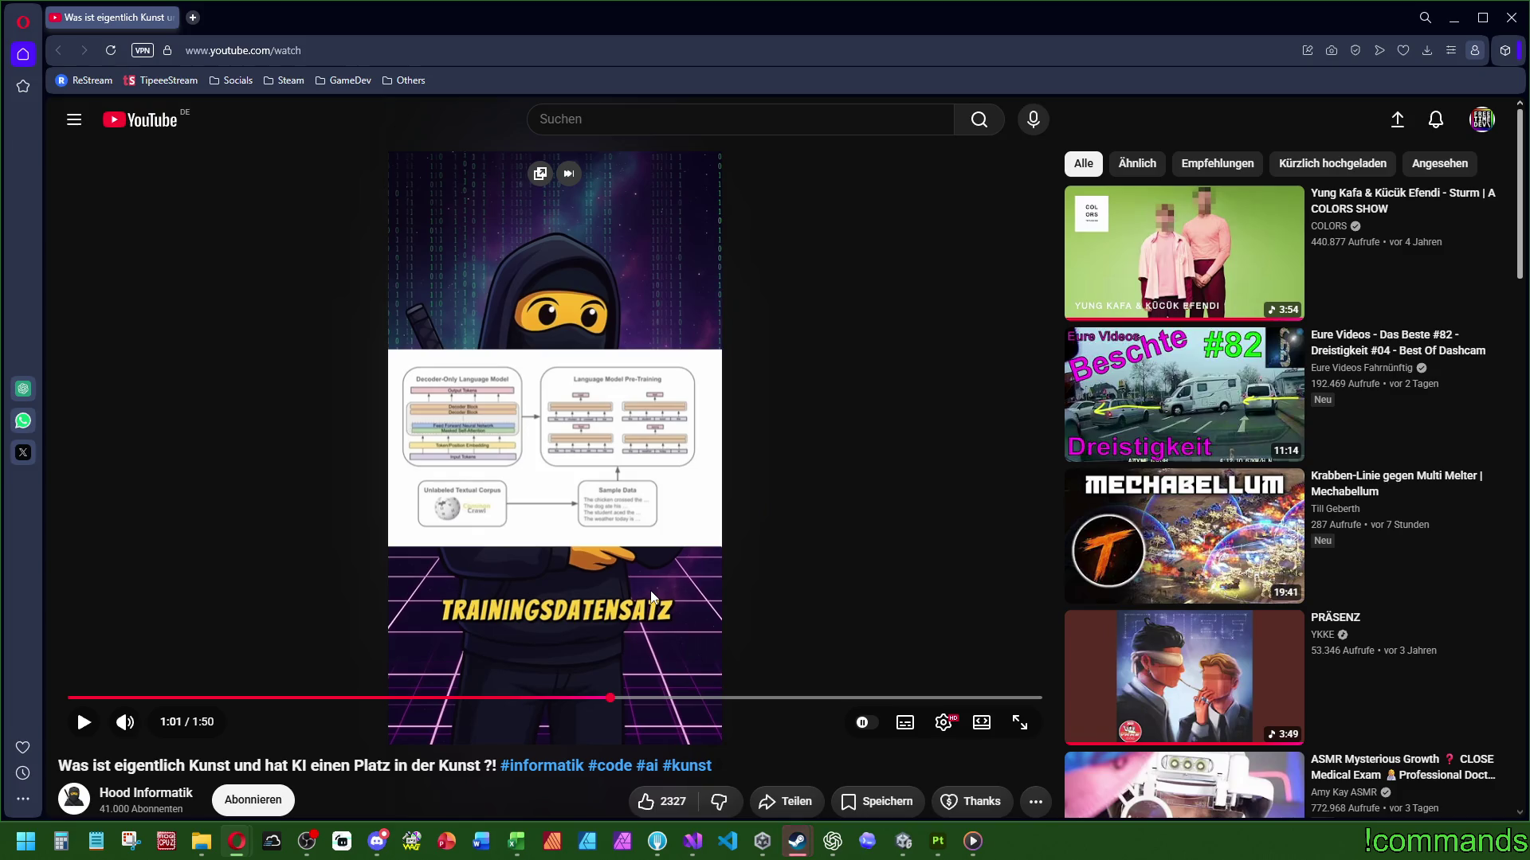
Resume the AI art video and let it run to about 1:45 before pausing
left_click(744, 553)
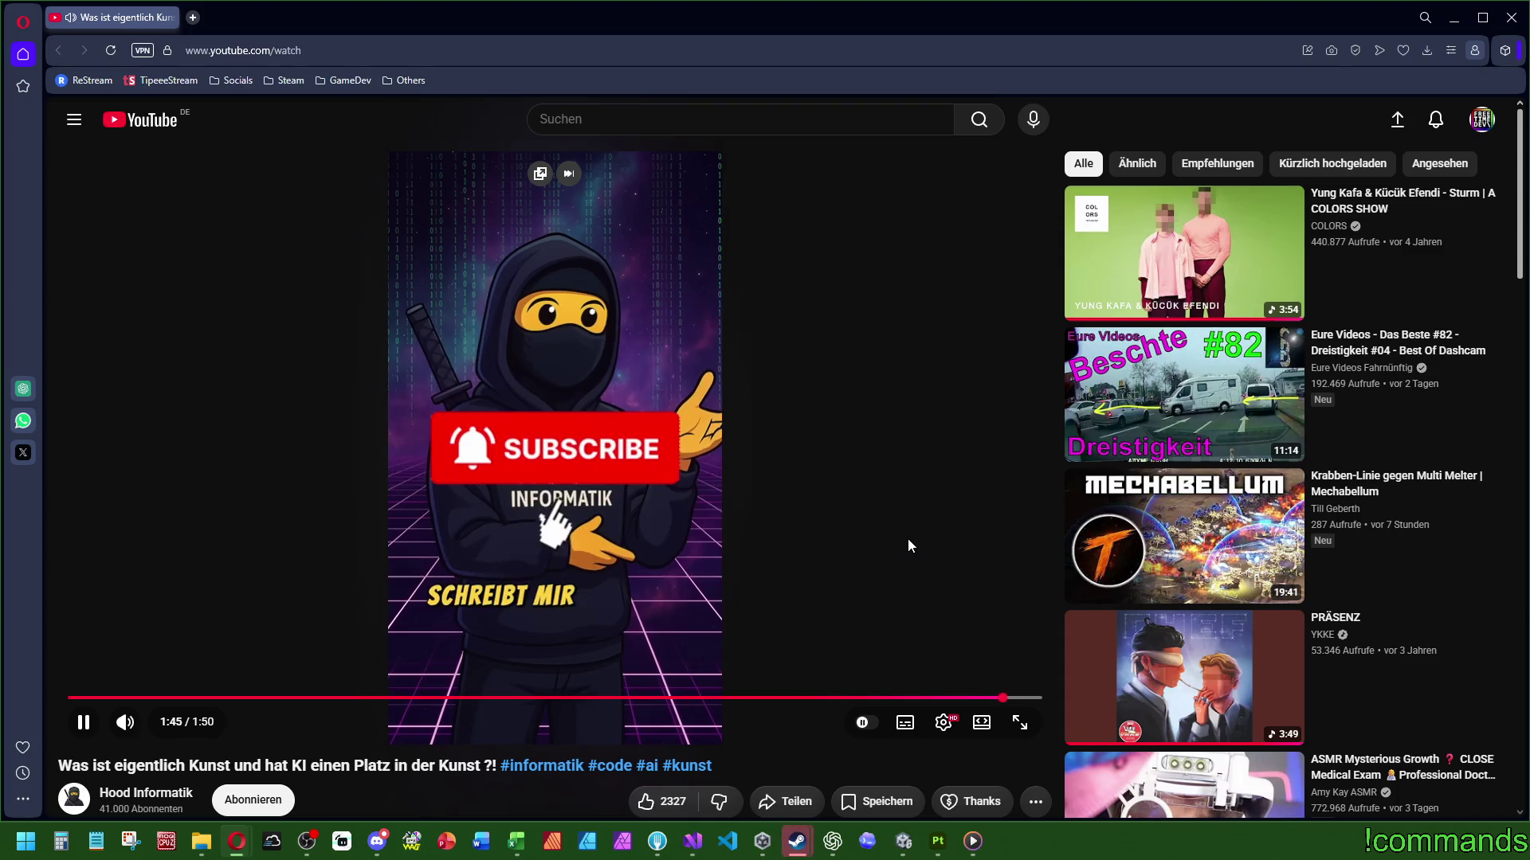
left_click(873, 531)
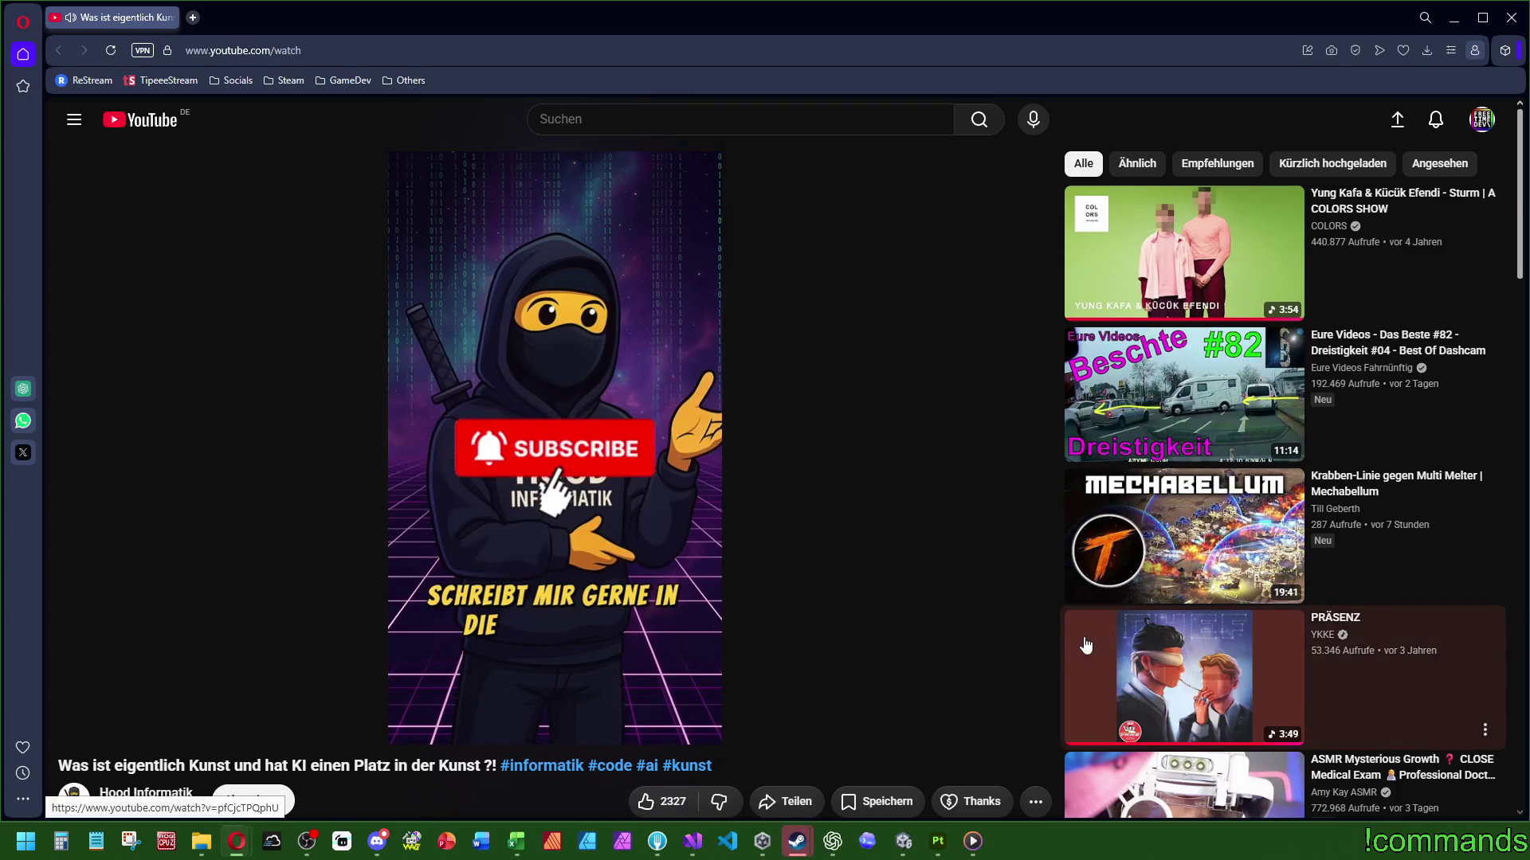
Briefly play and pause the AI art video, then close Opera to reveal Substance Painter
left_click(1017, 595)
left_click(862, 475)
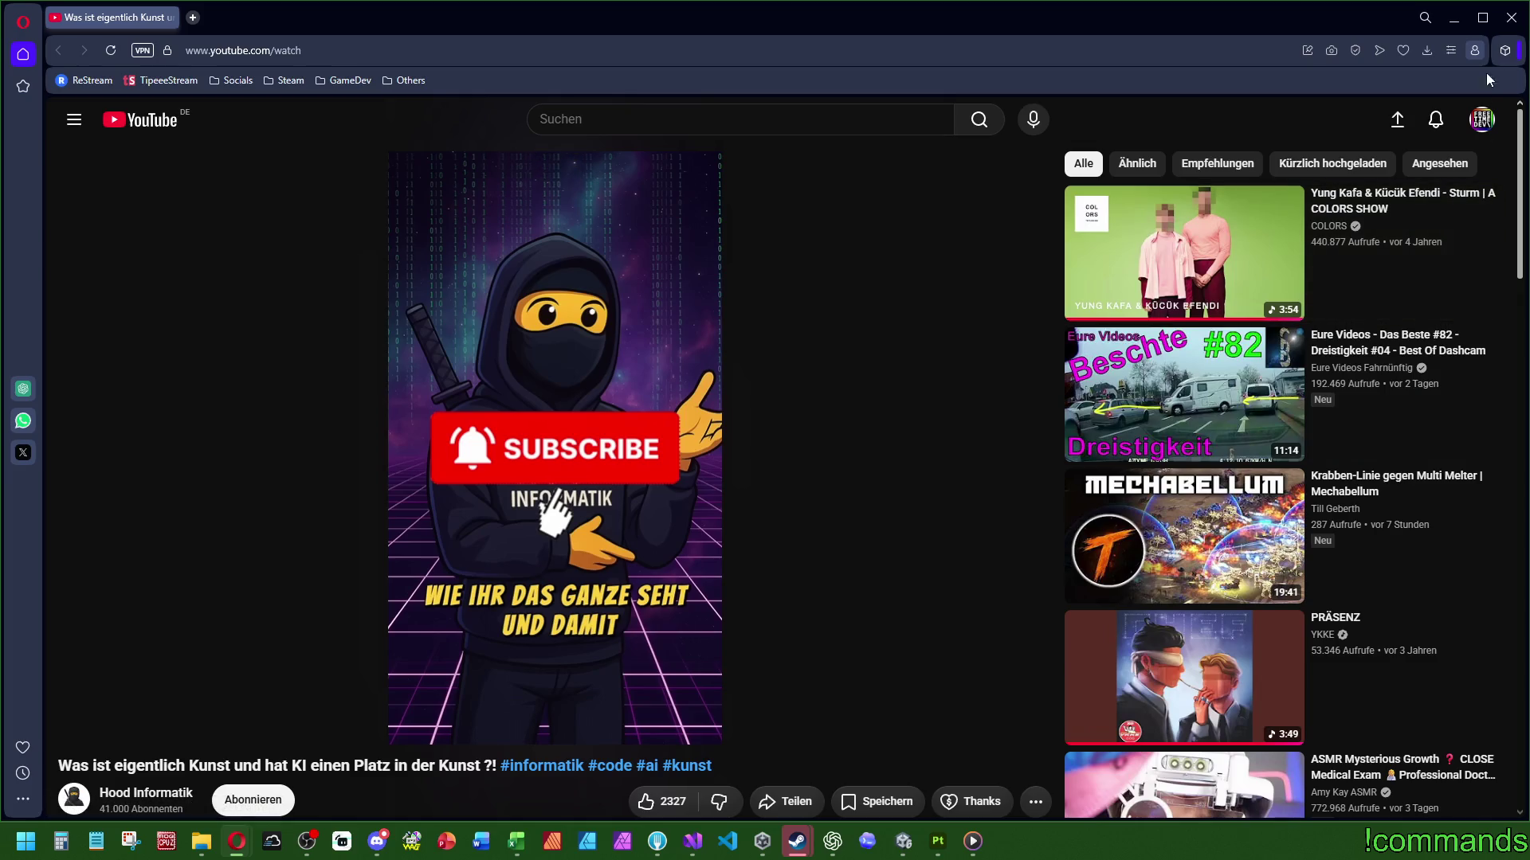
left_click(1509, 29)
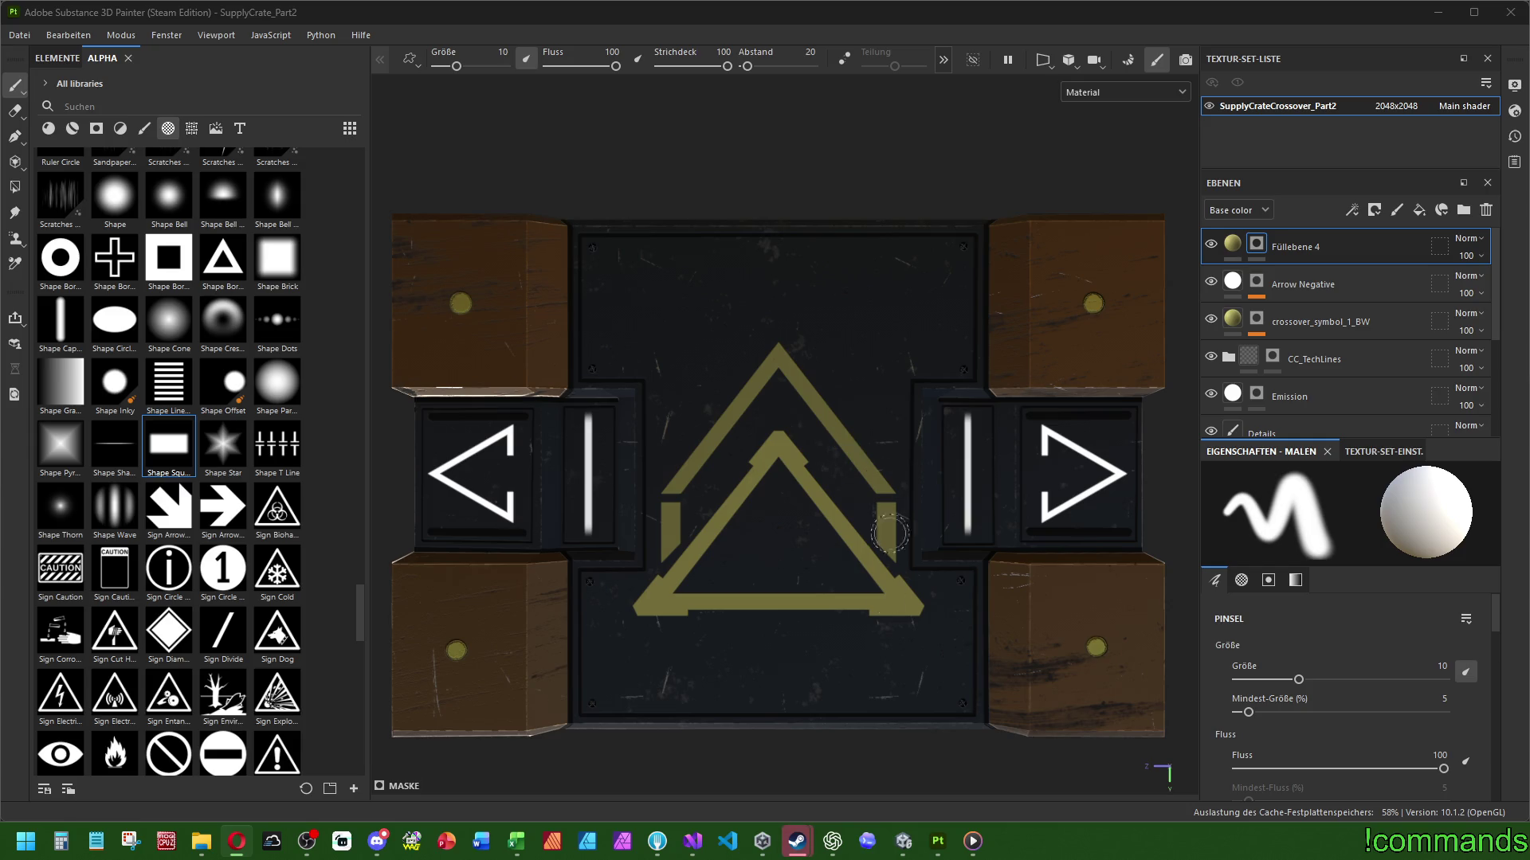
Select the Emission layer and switch the brush to the Basic Soft preset
mouse_move(924, 821)
mouse_move(939, 750)
left_click(1298, 284)
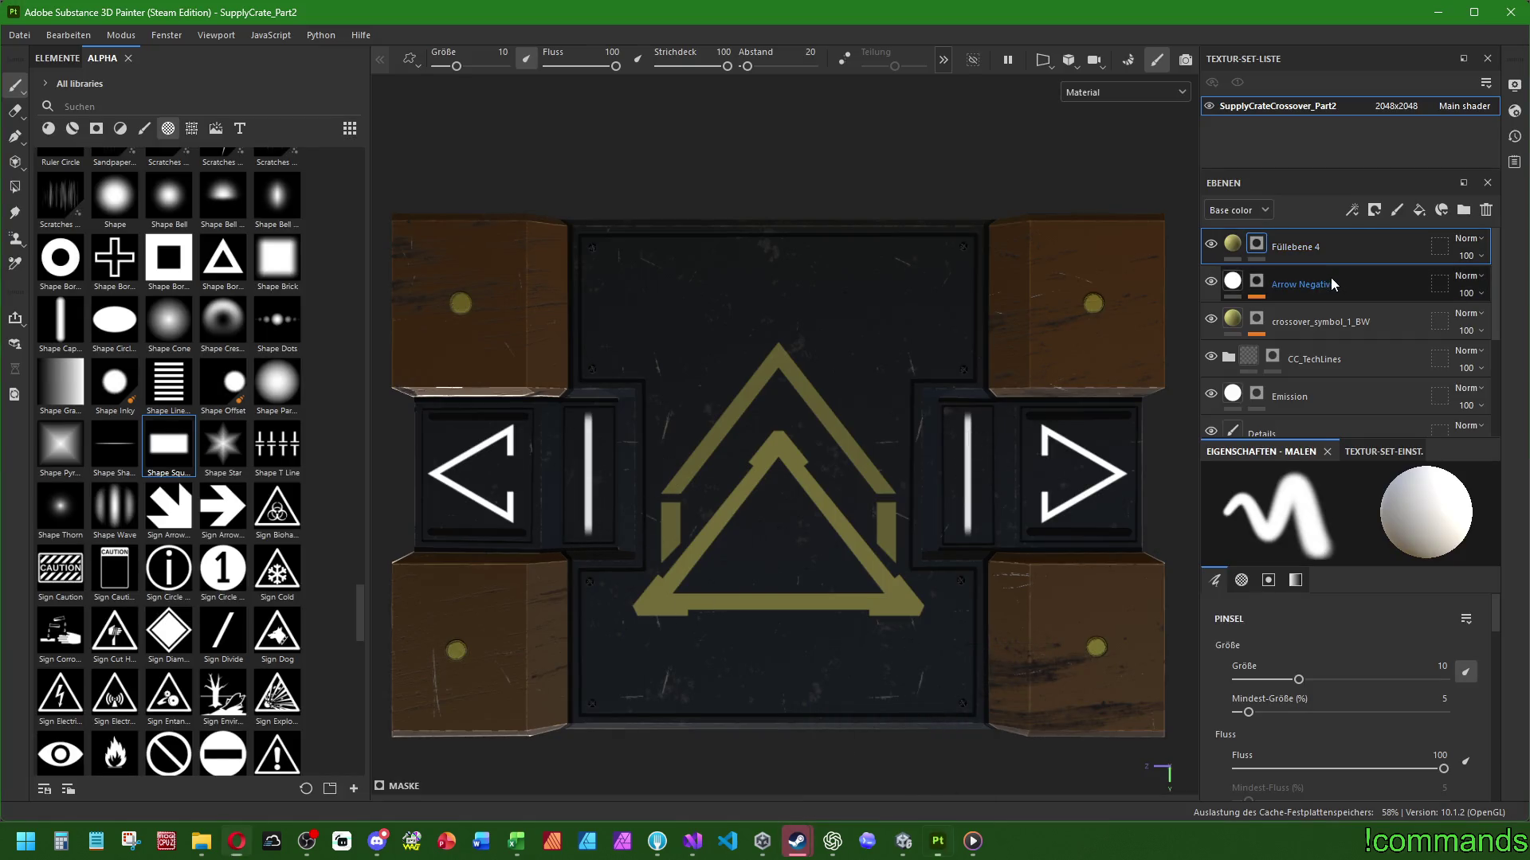
left_click(1296, 399)
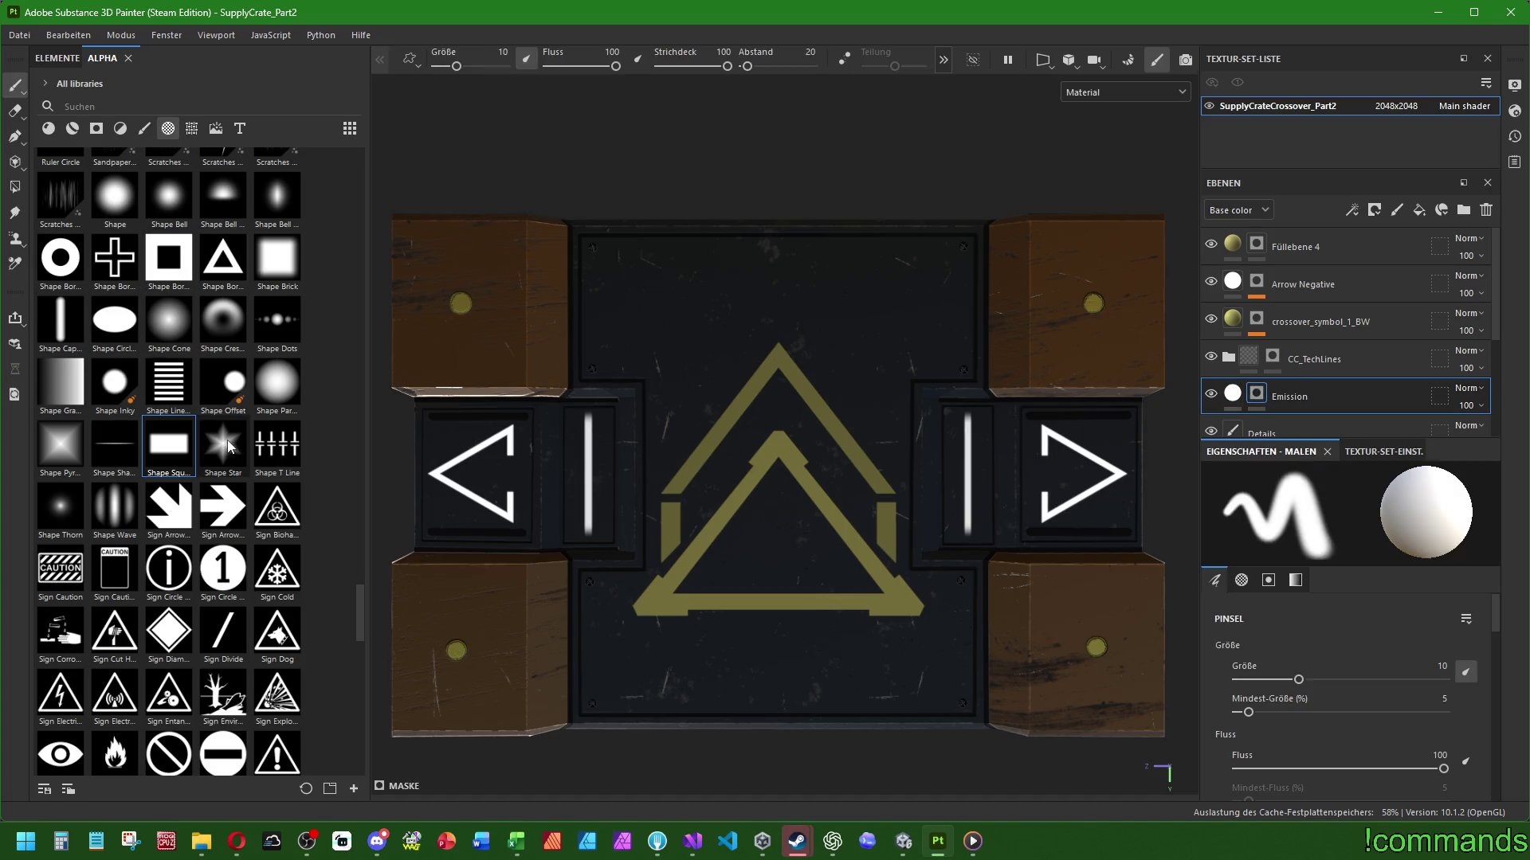
left_click(60, 507)
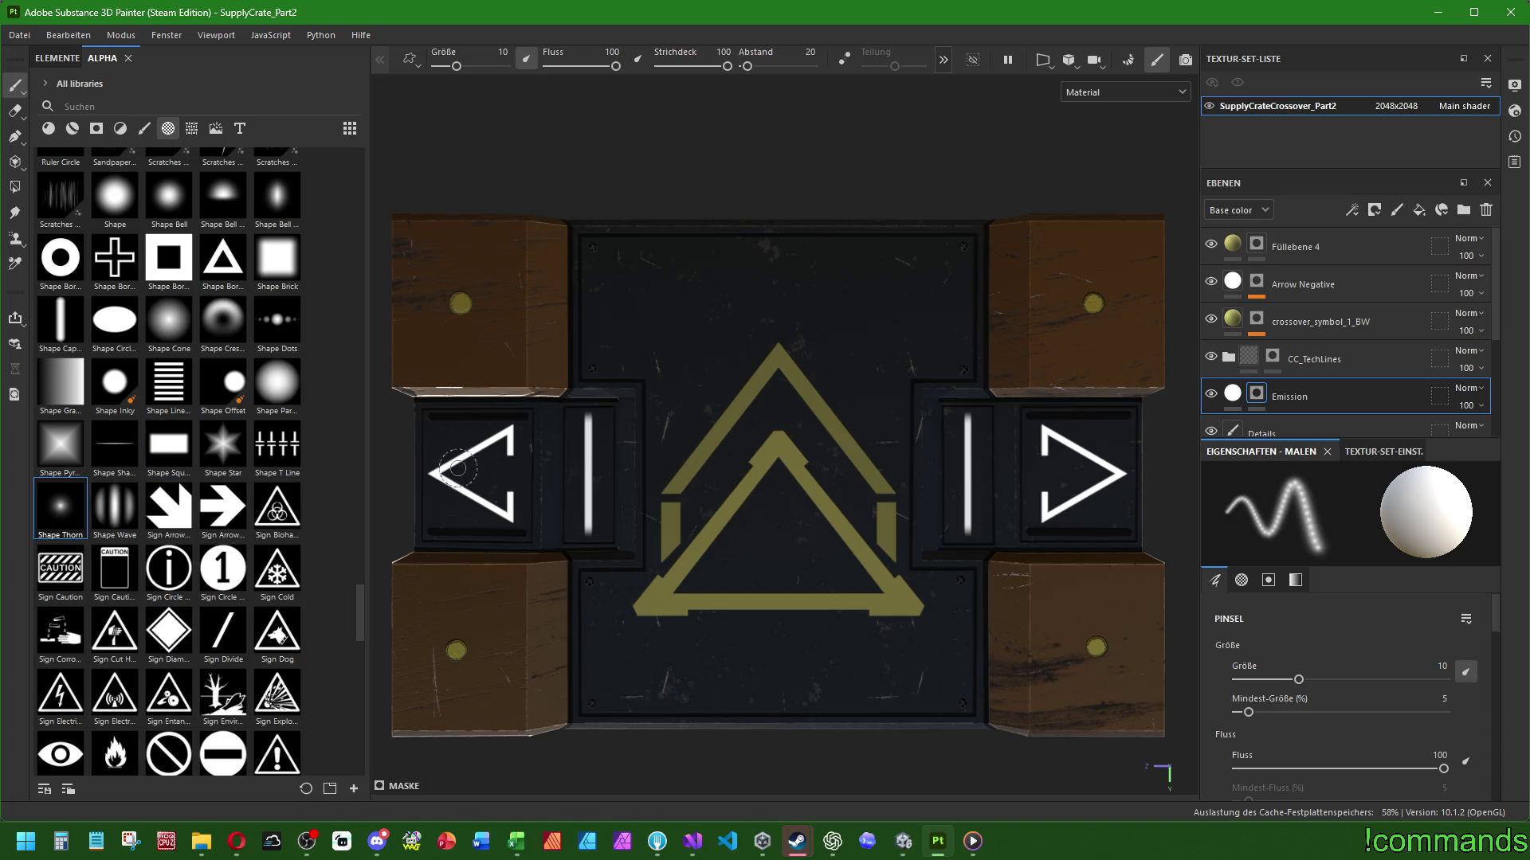
left_click(144, 128)
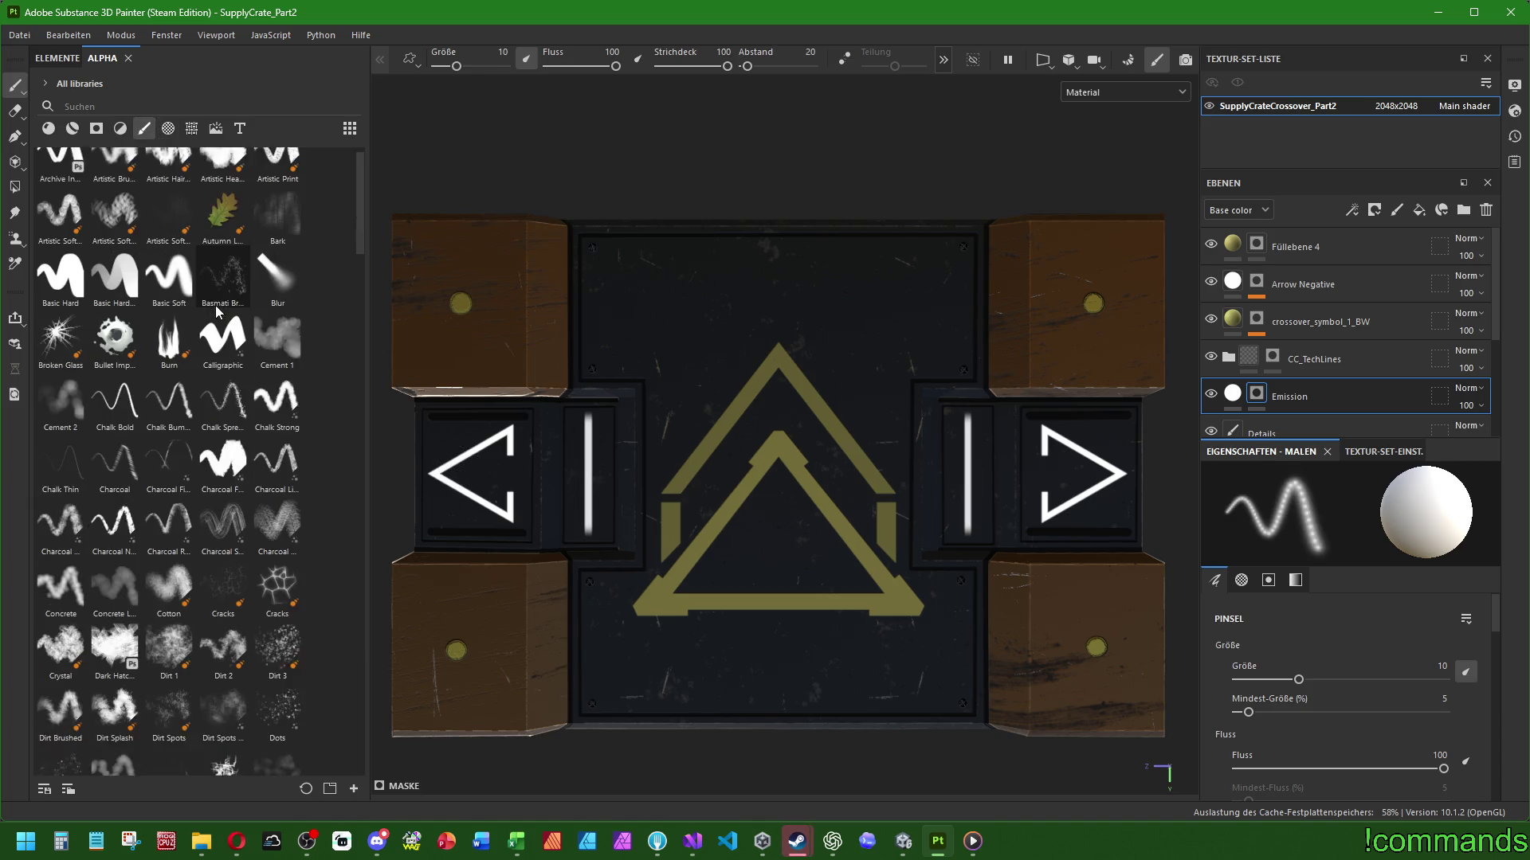
left_click(169, 302)
Test the brush at sizes 31 and 19 on the left arrow, undoing each dab
right_click_drag(464, 414, 510, 414, "ctrl")
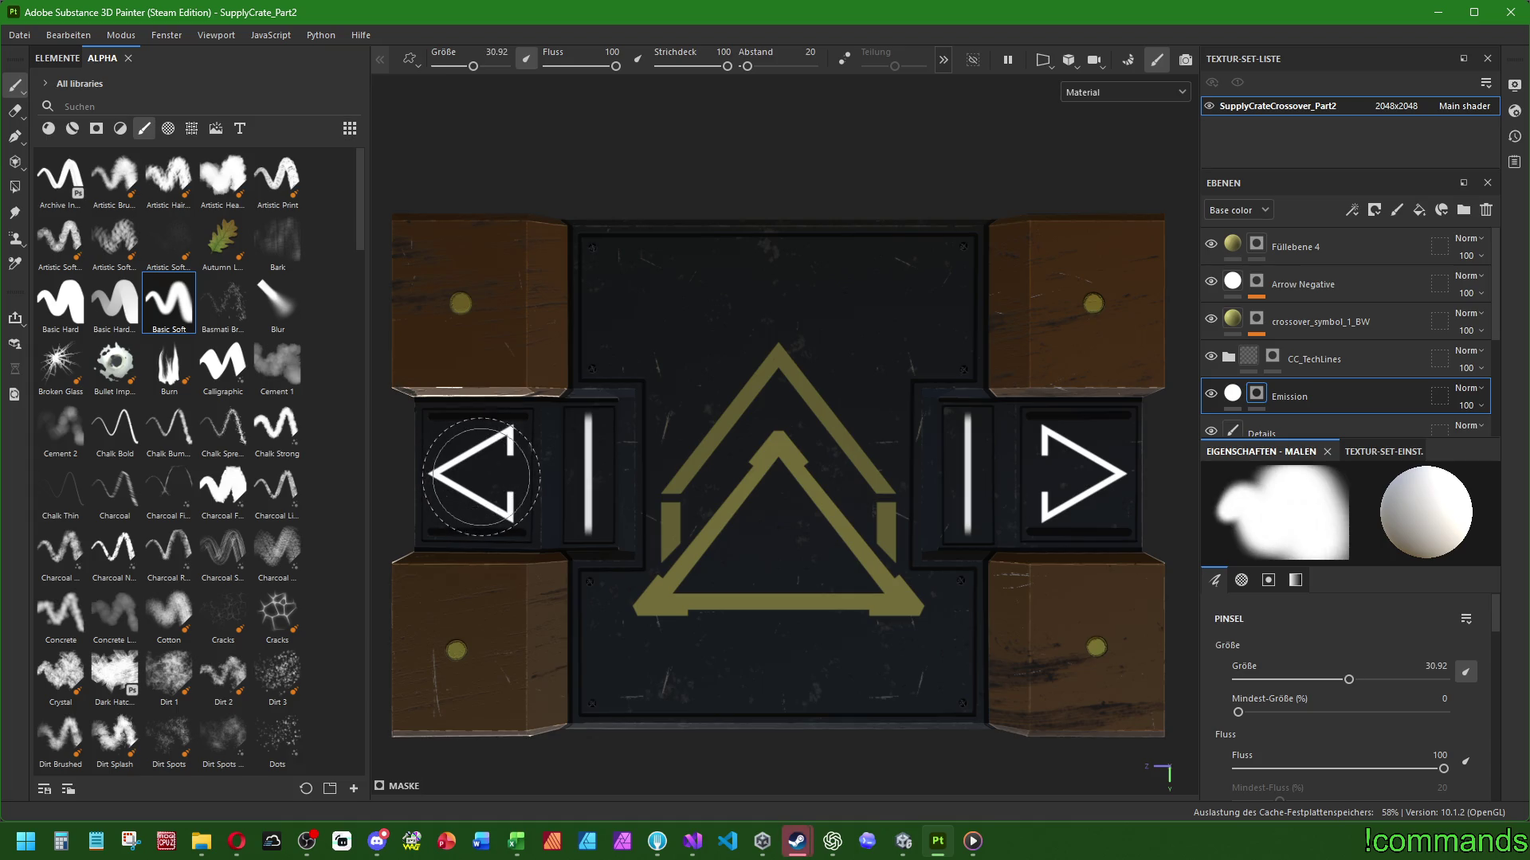
left_click(482, 474)
key("ctrl+z")
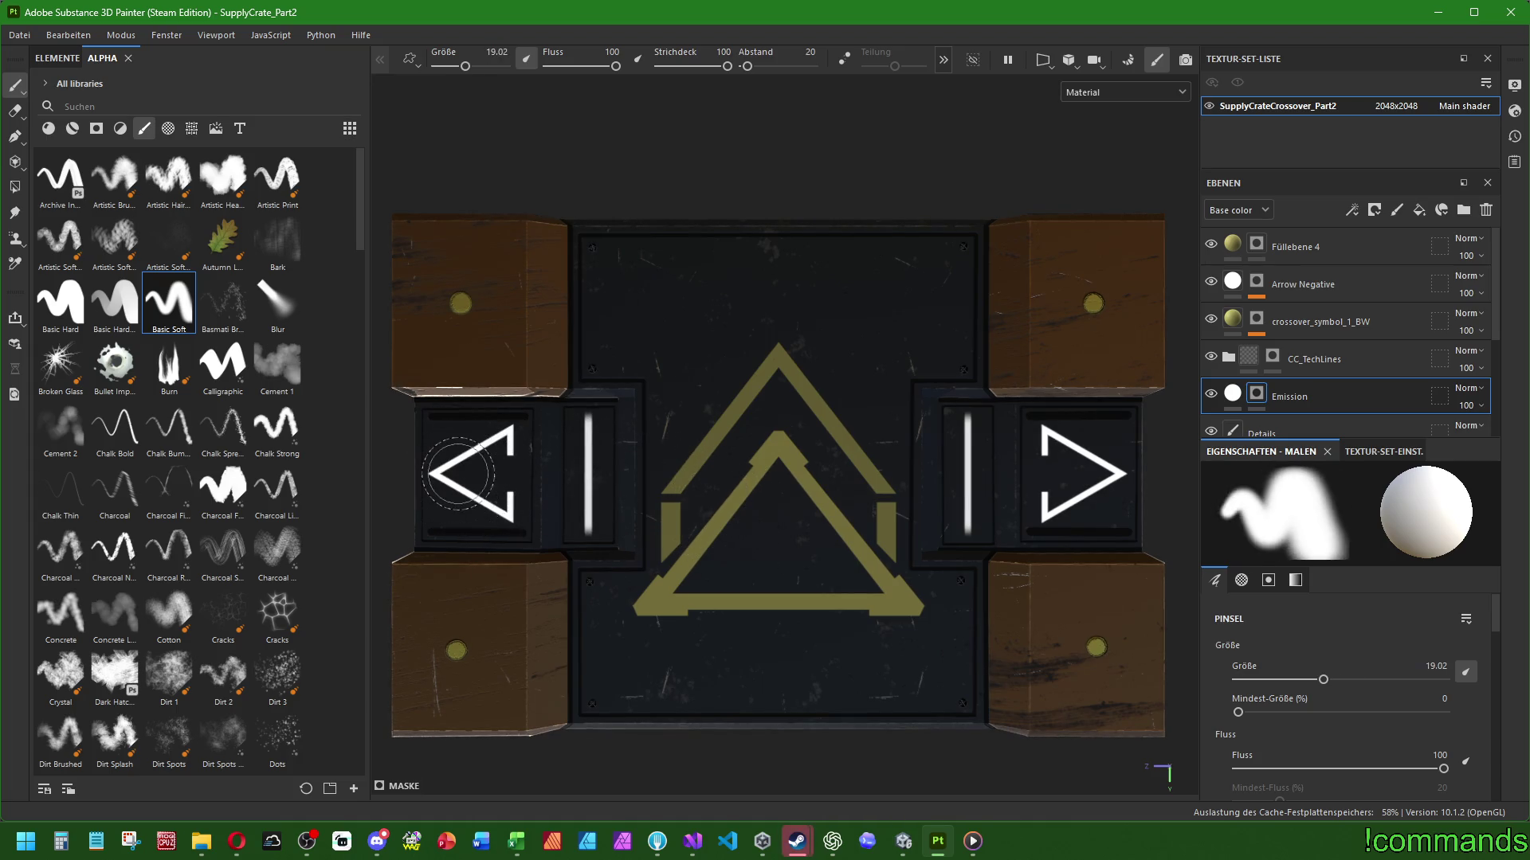
right_click_drag(488, 474, 462, 474, "ctrl")
left_click(486, 474)
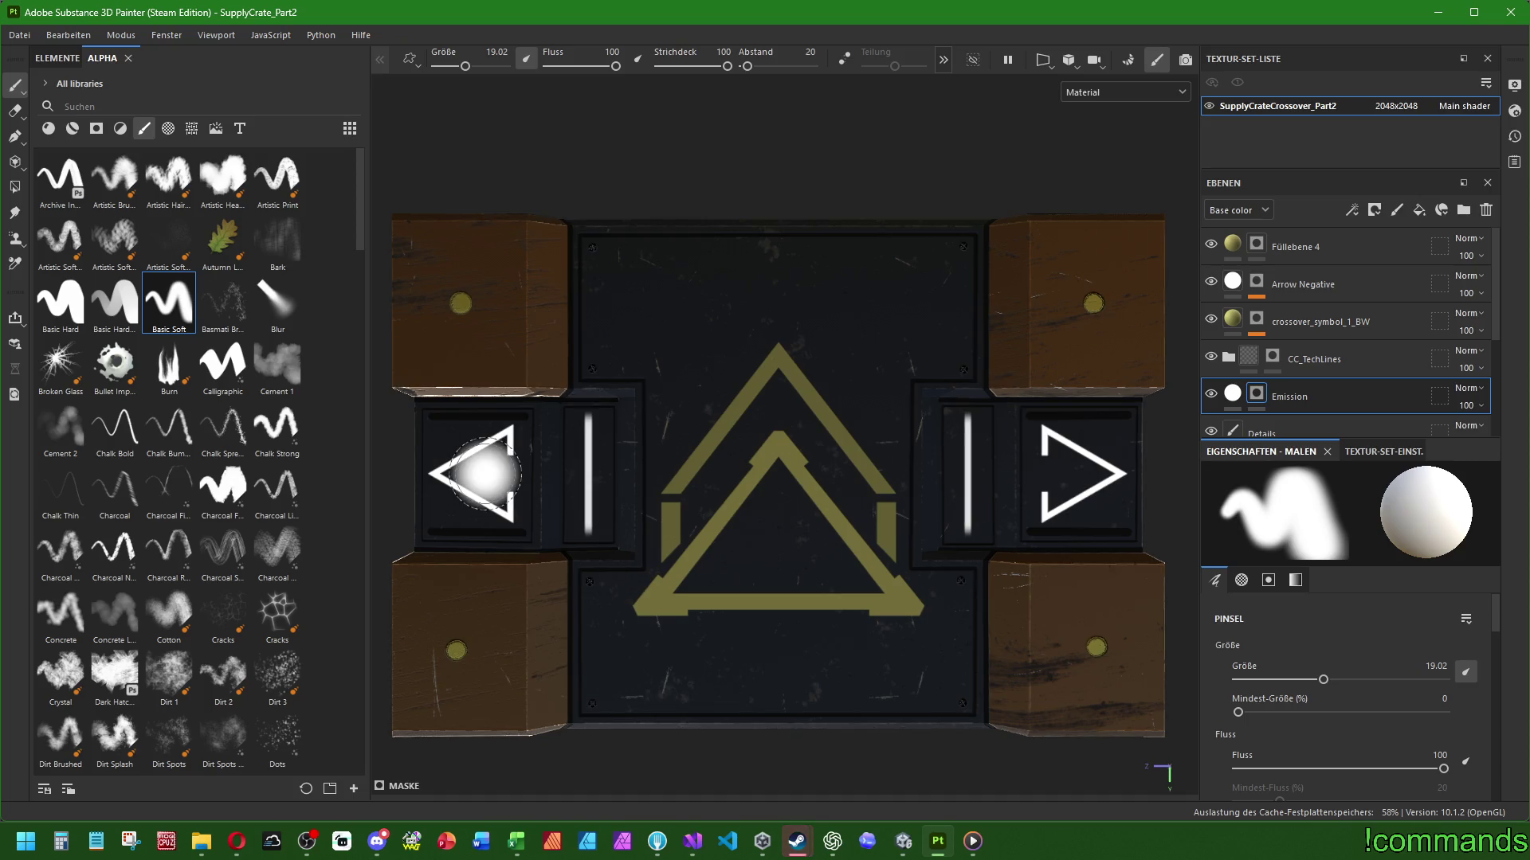
key("ctrl+z")
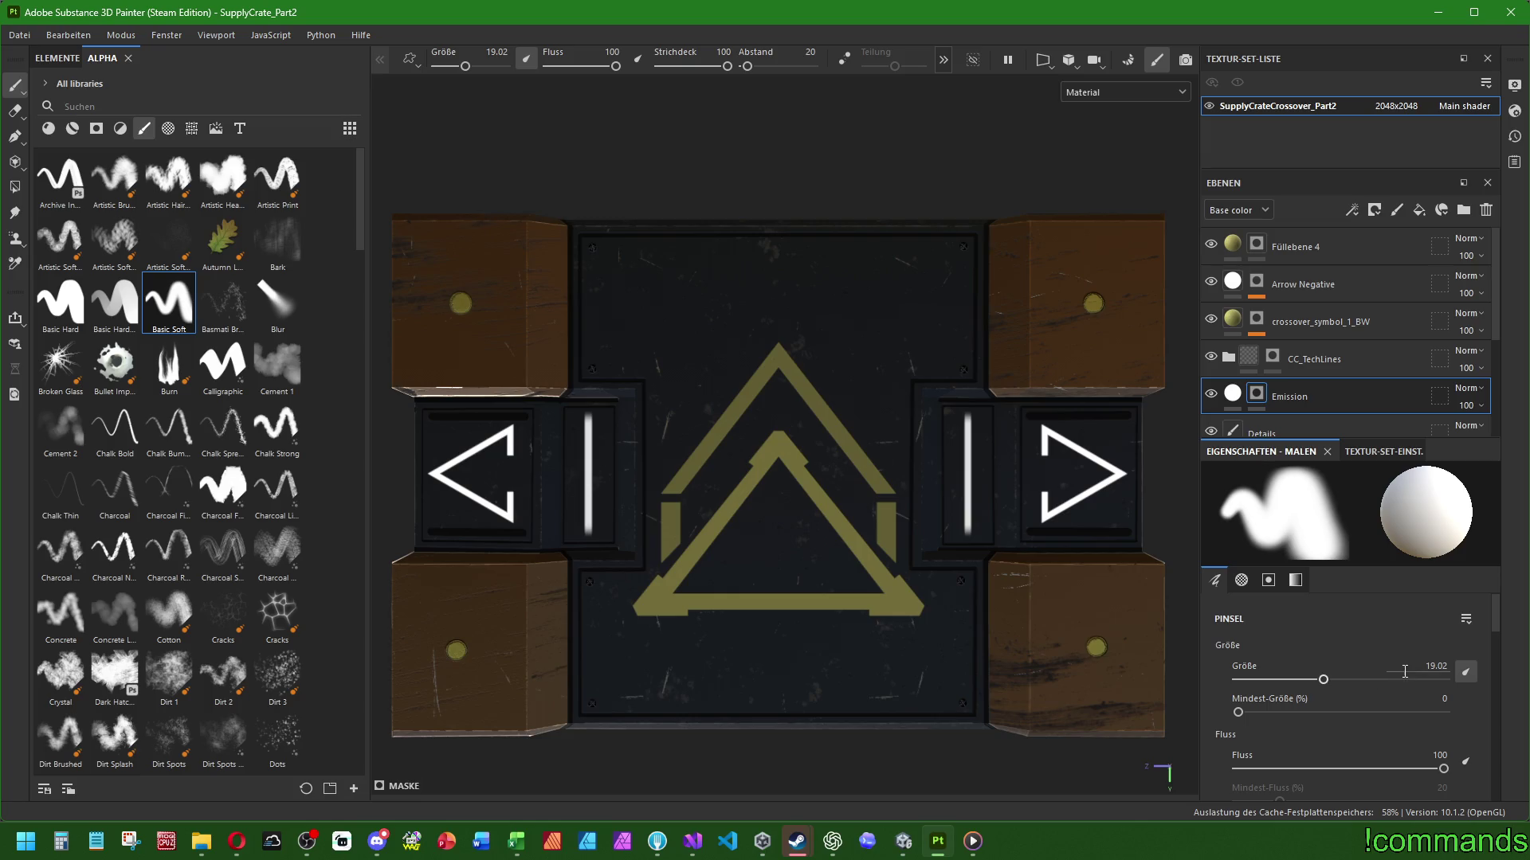
At stroke opacity 25 and brush size 31, paint soft glows over the left and right arrows
scroll(1393, 711, "down", 2)
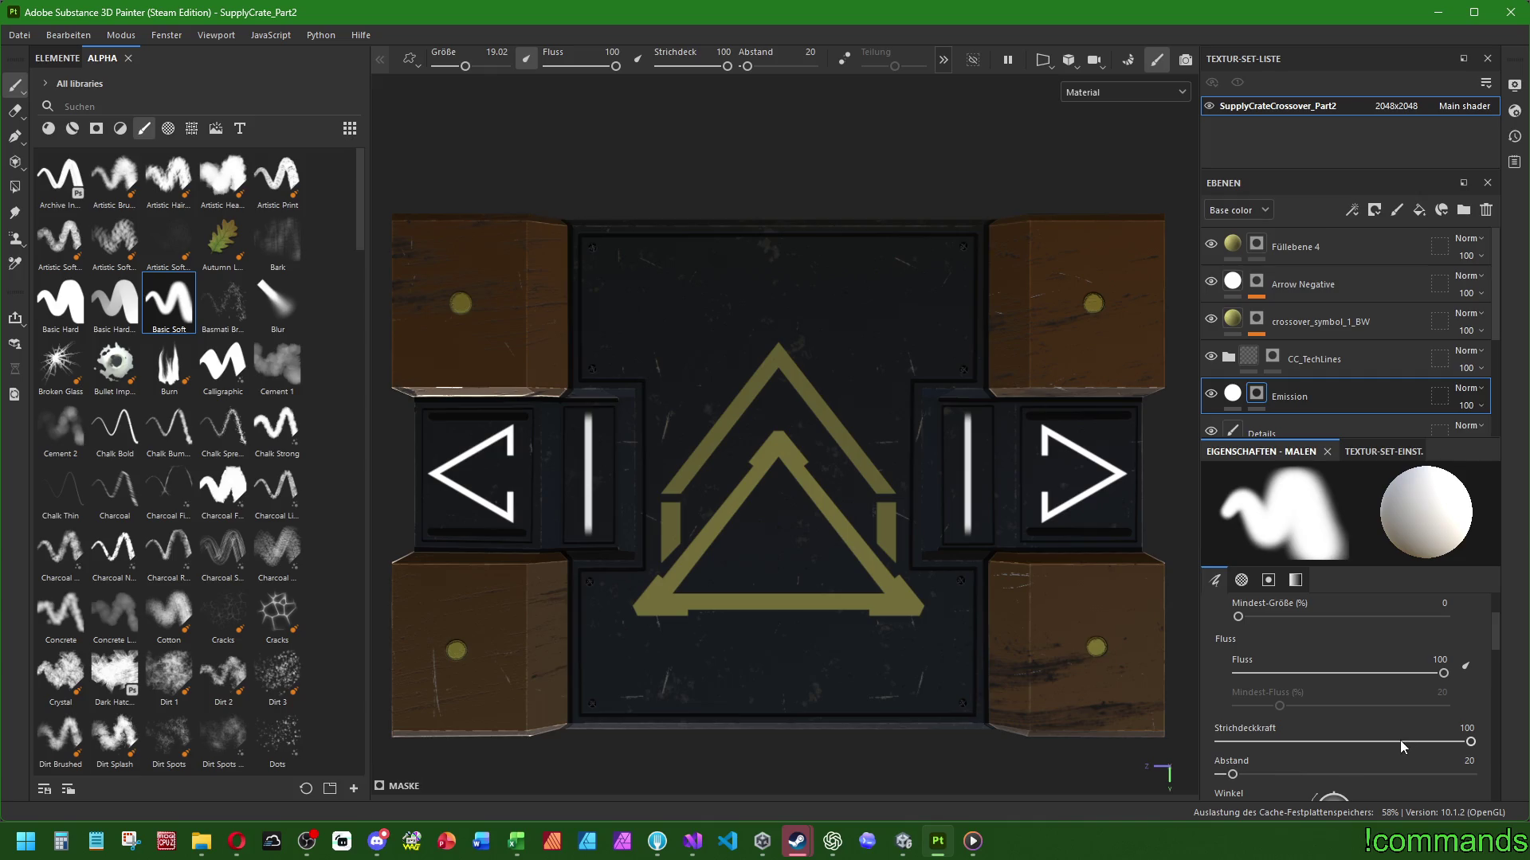
type("5")
key("Return")
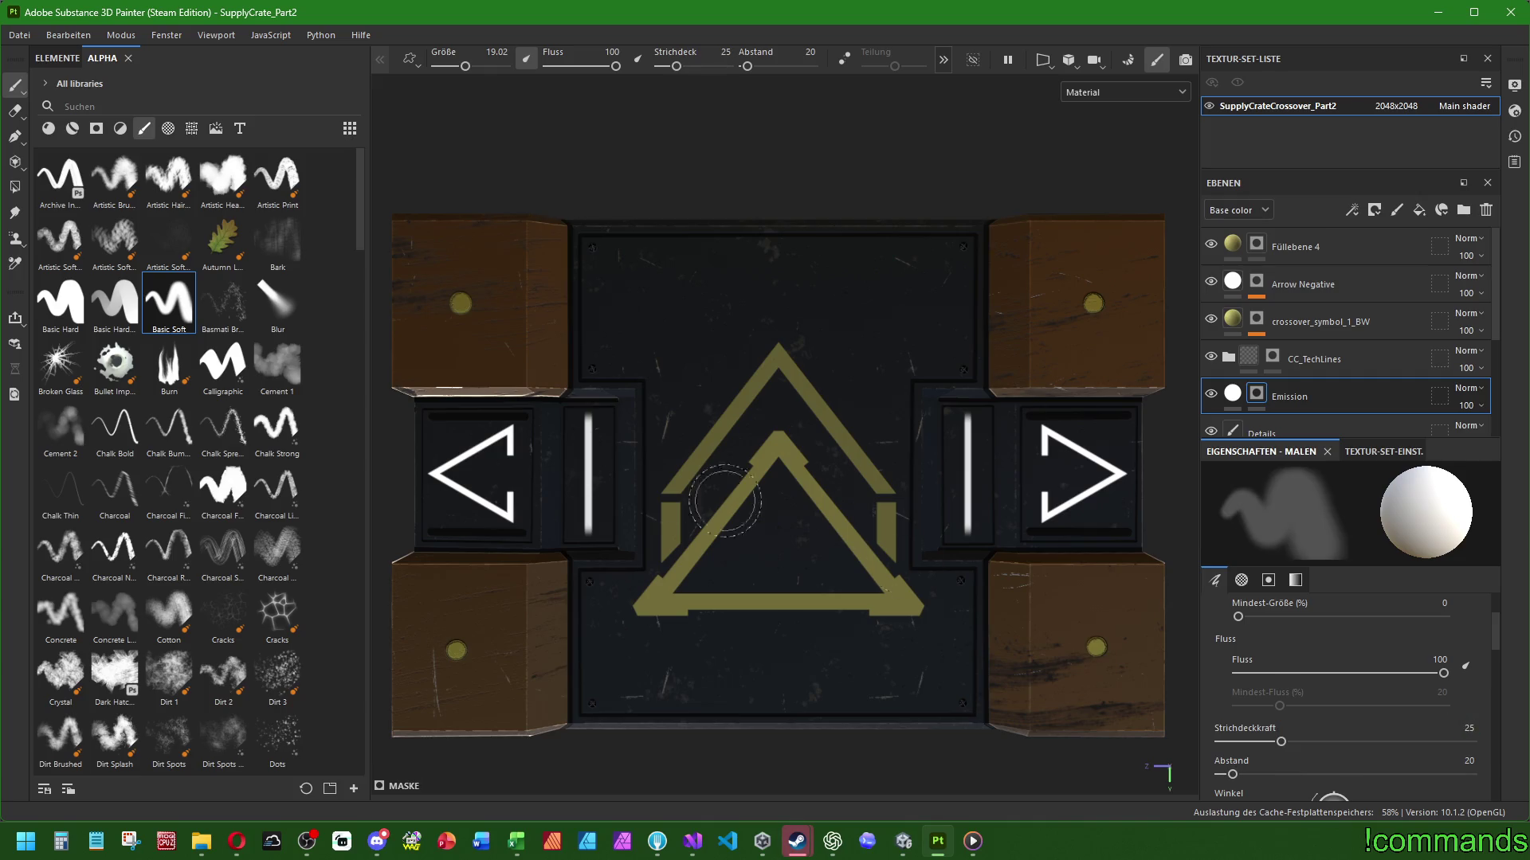
right_click_drag(478, 470, 510, 517, "ctrl")
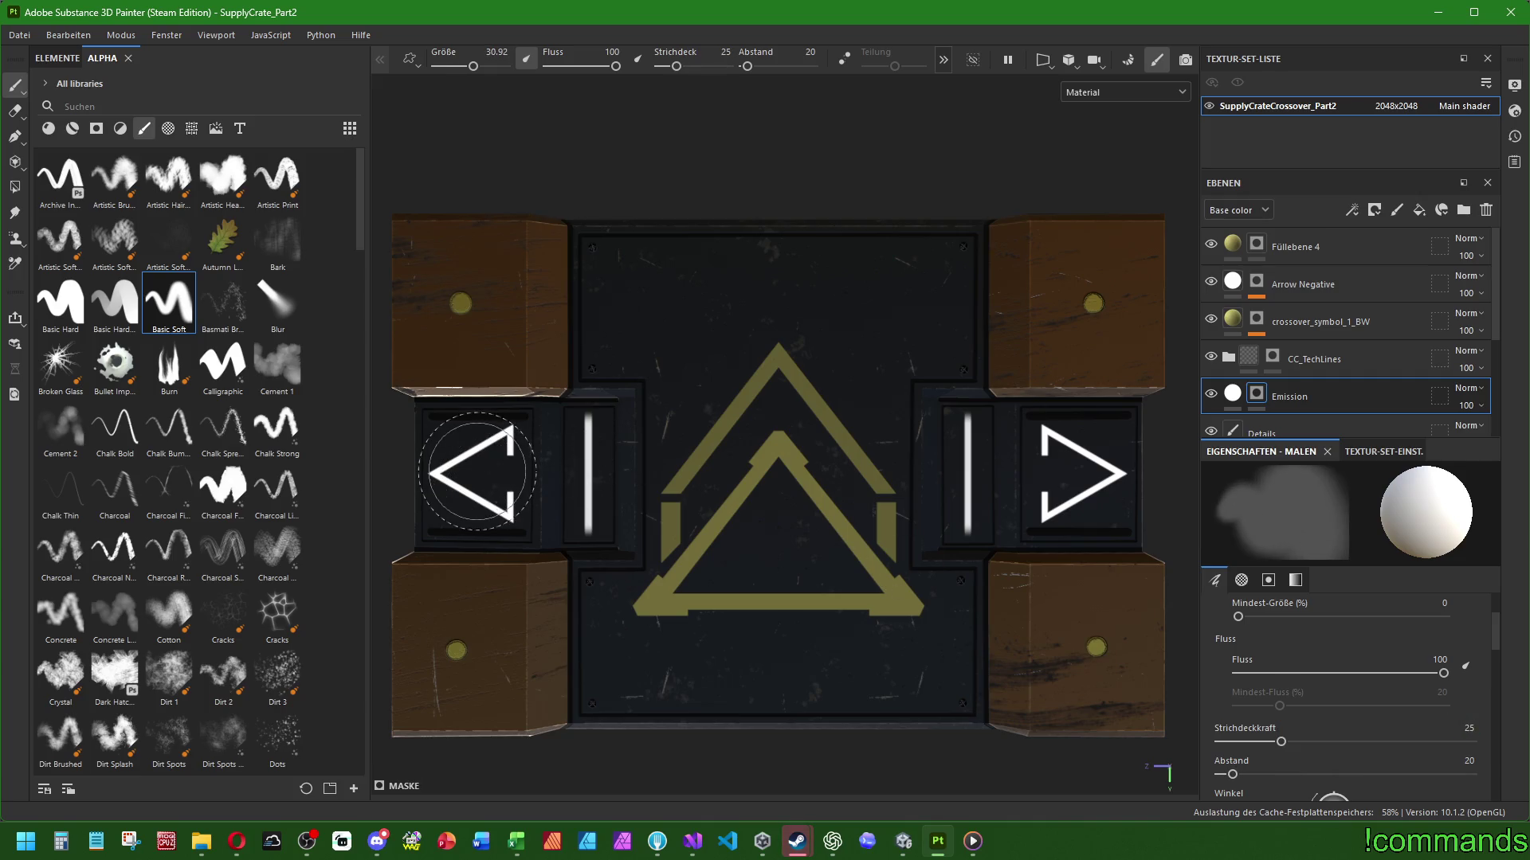
left_click(476, 473)
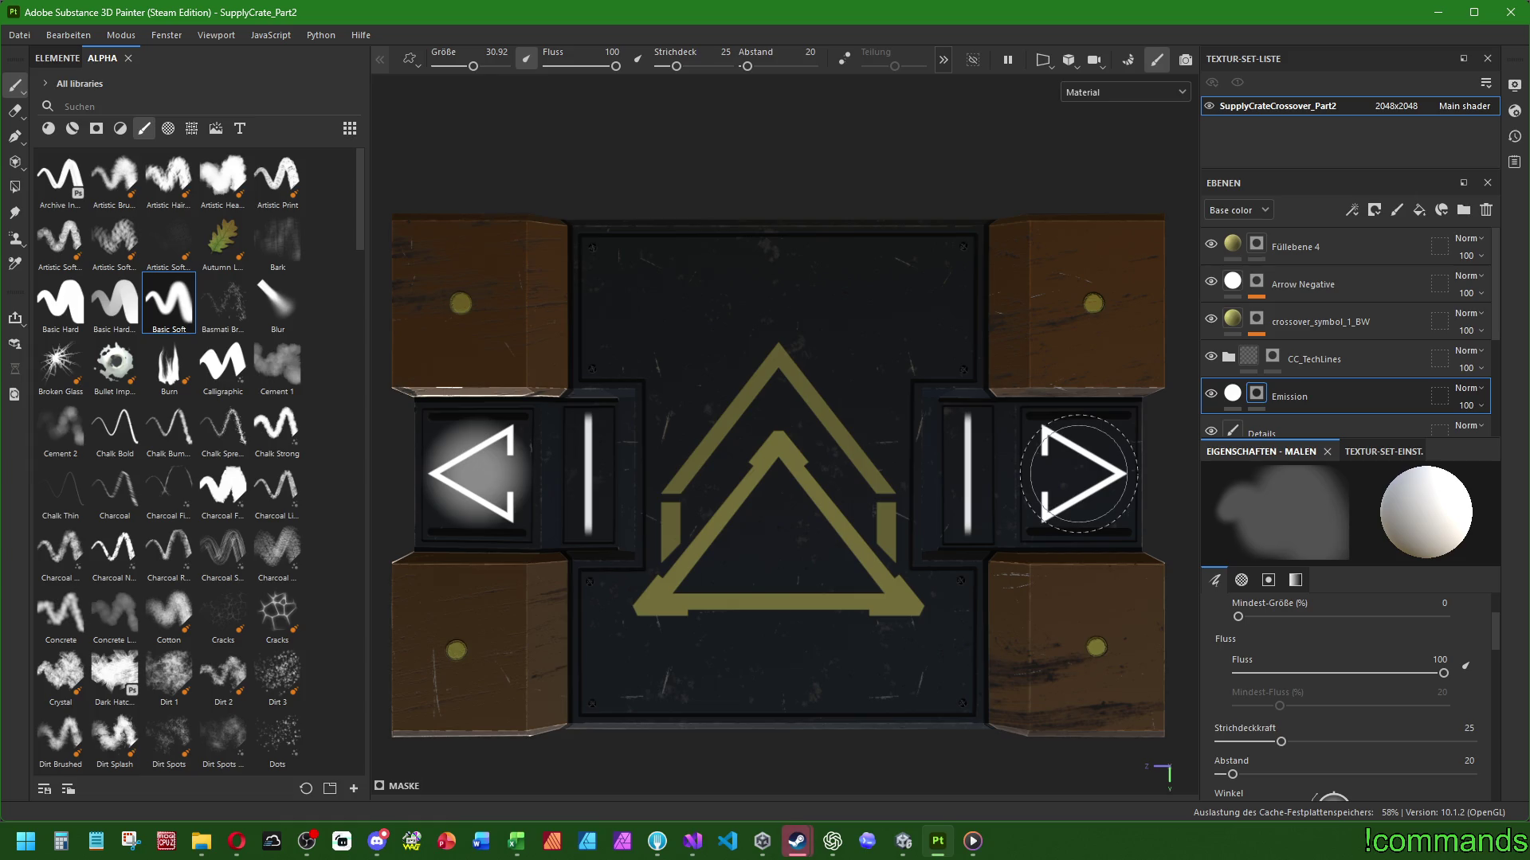
left_click(1079, 474)
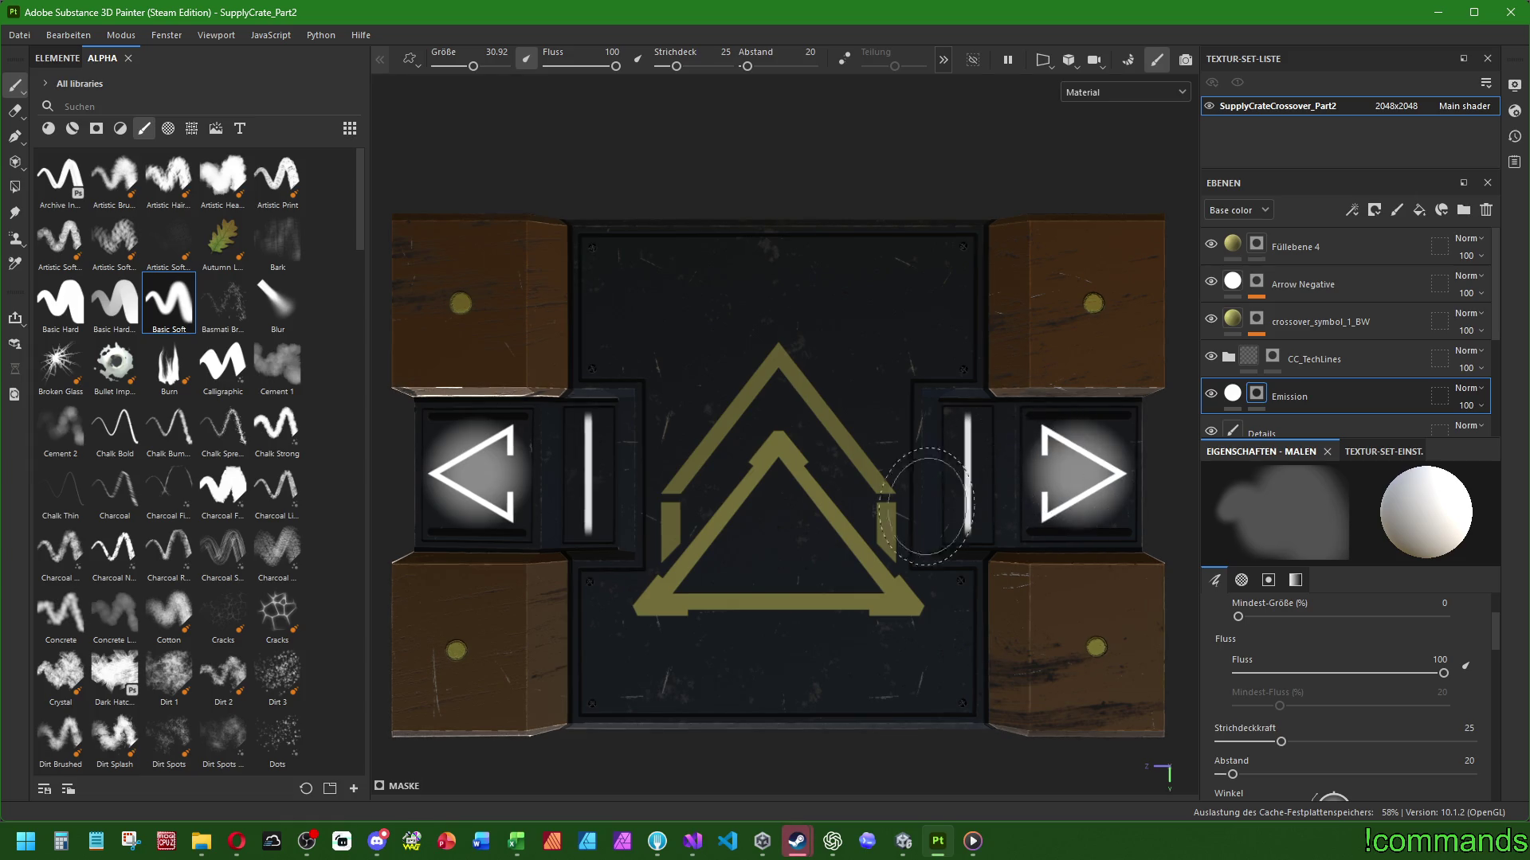
Paint faint glow lines down both slim bars at brush size 19 and 10 opacity
mouse_move(554, 443)
right_mouse_down("ctrl")
mouse_move(510, 442)
mouse_move(557, 418)
right_mouse_up("ctrl")
left_click_drag(588, 418, 588, 538)
key("ctrl+z")
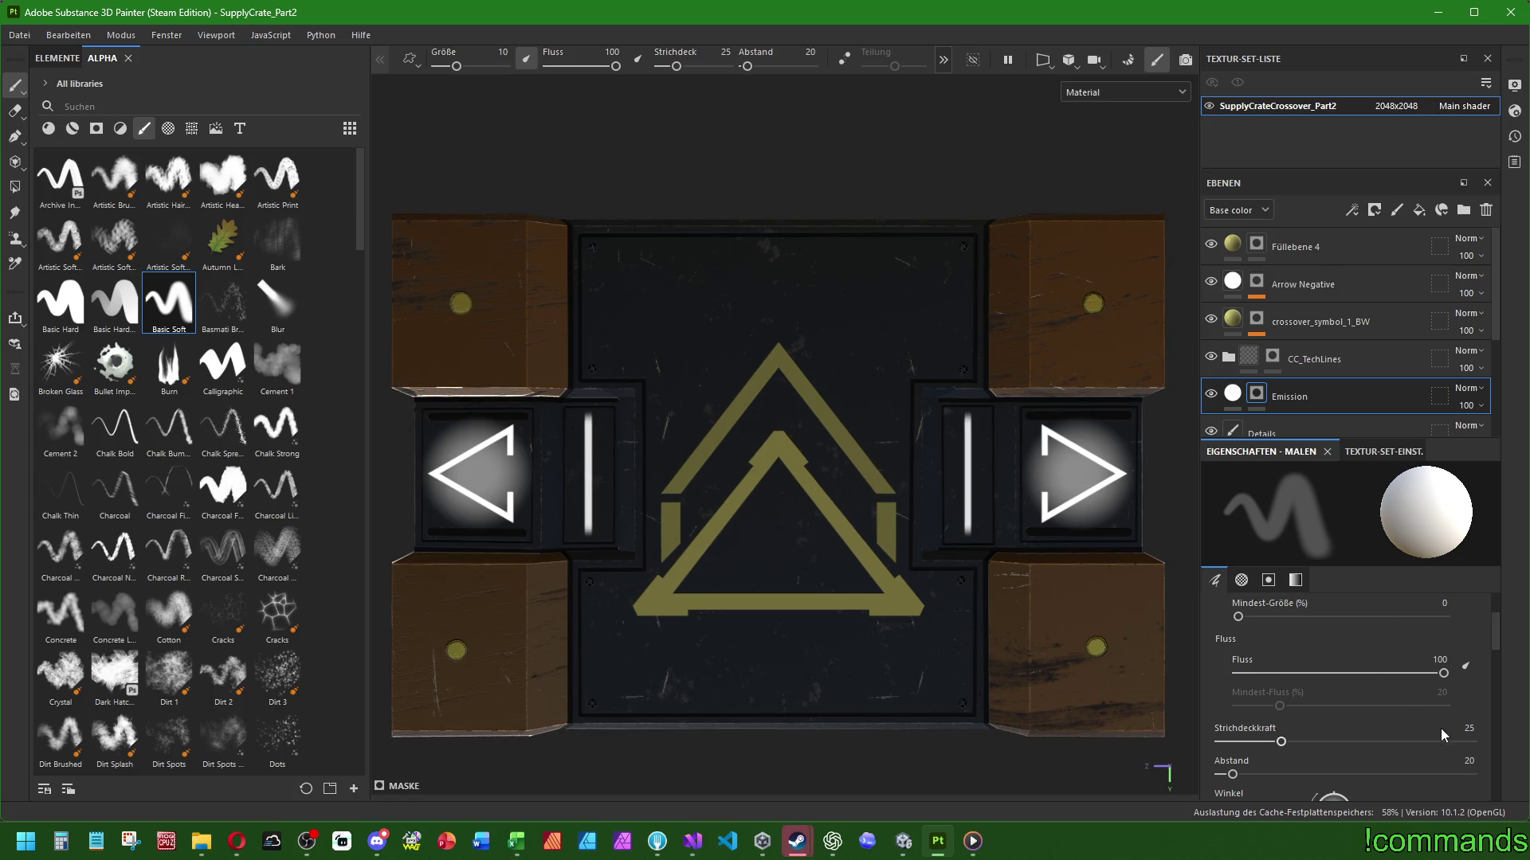
type("10")
key("Return")
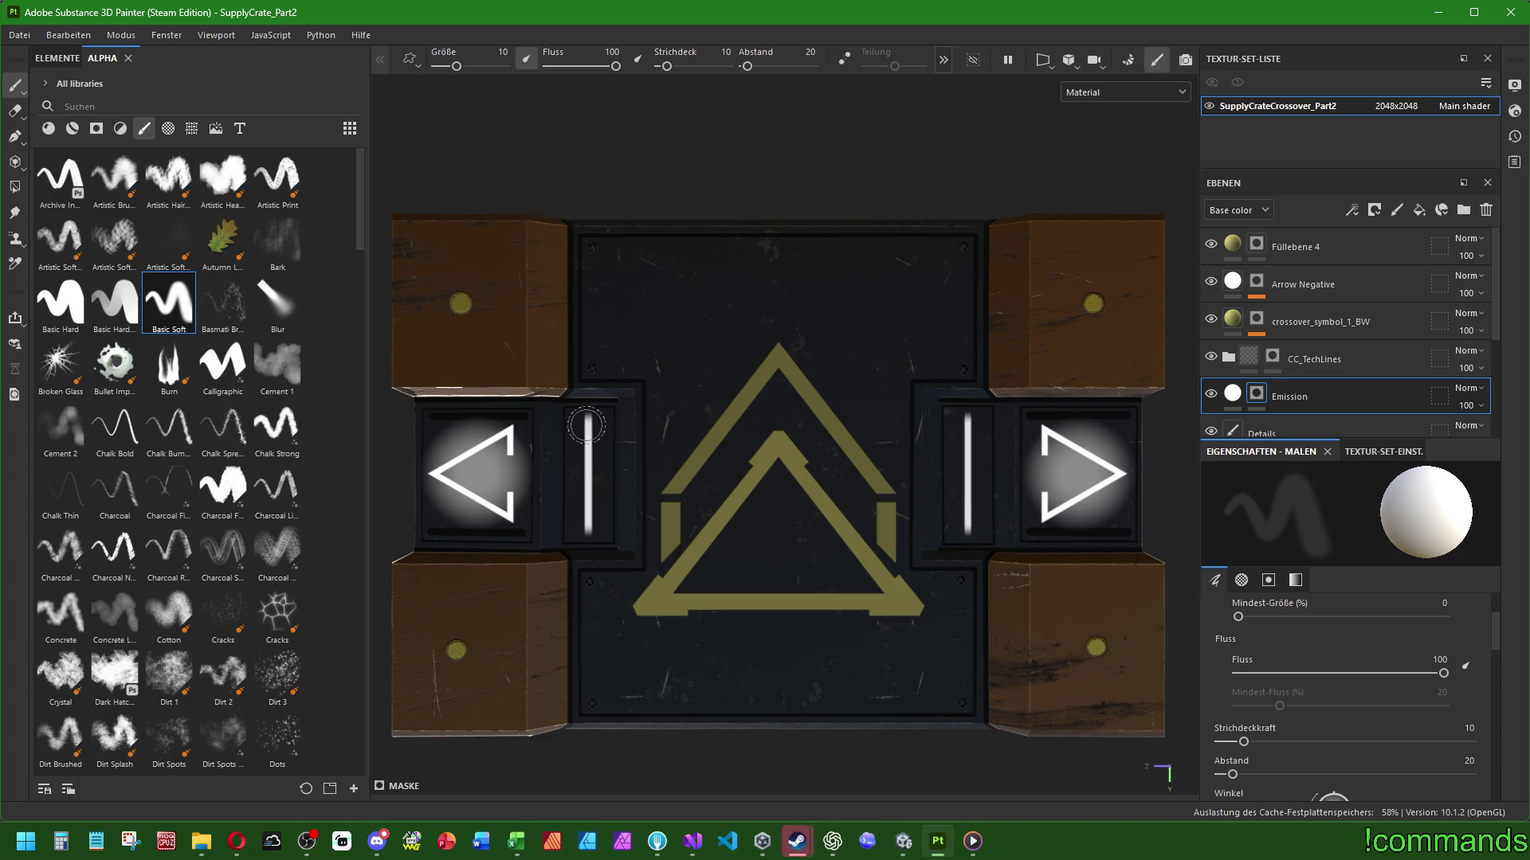
left_click_drag(588, 426, 588, 534)
left_click(966, 429)
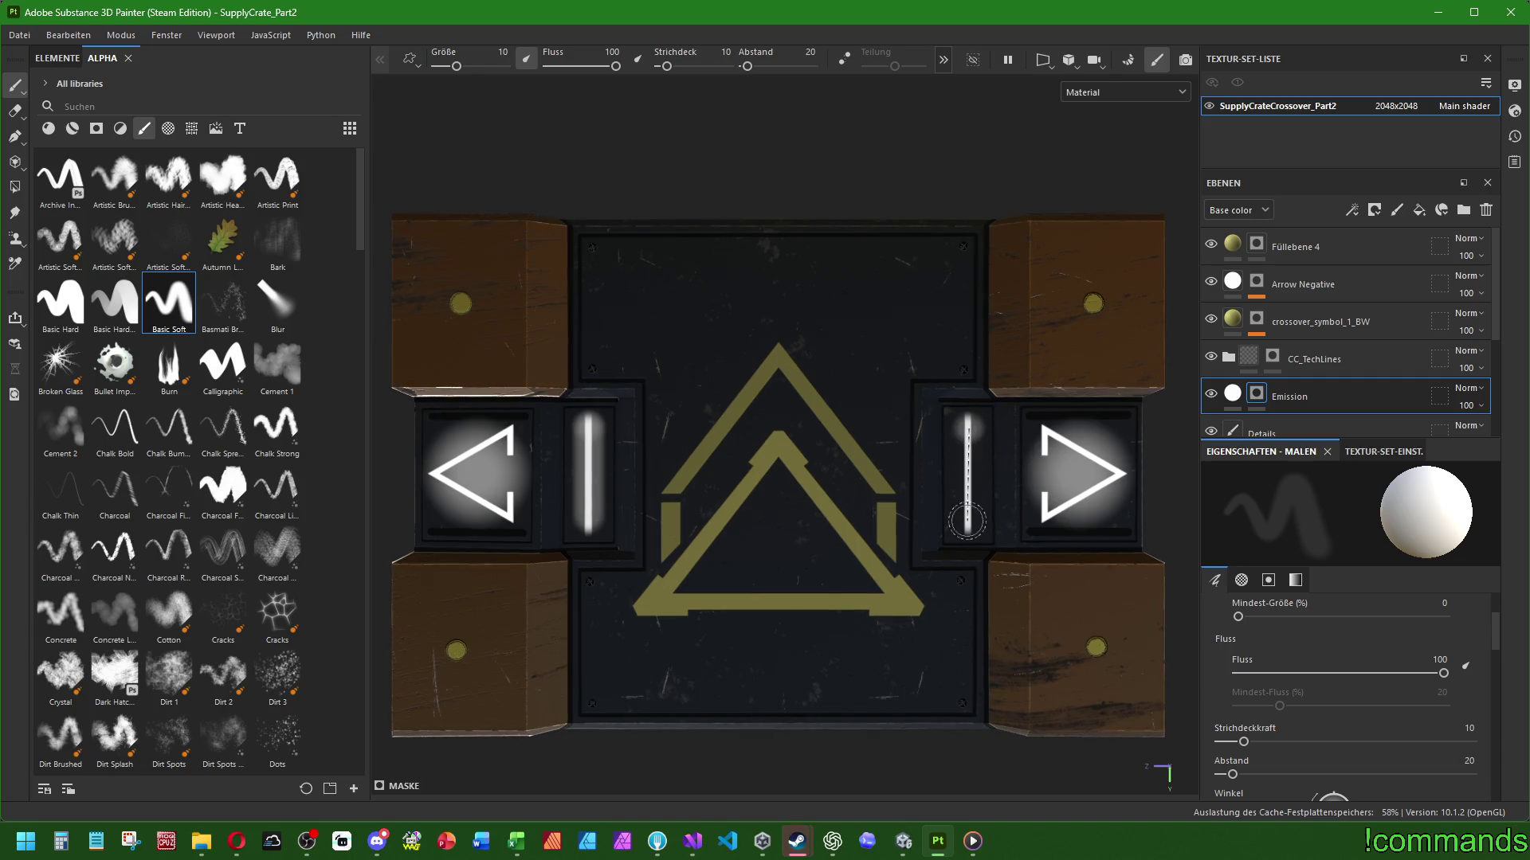
left_click(968, 522, "shift")
scroll(1051, 492, "down", 2)
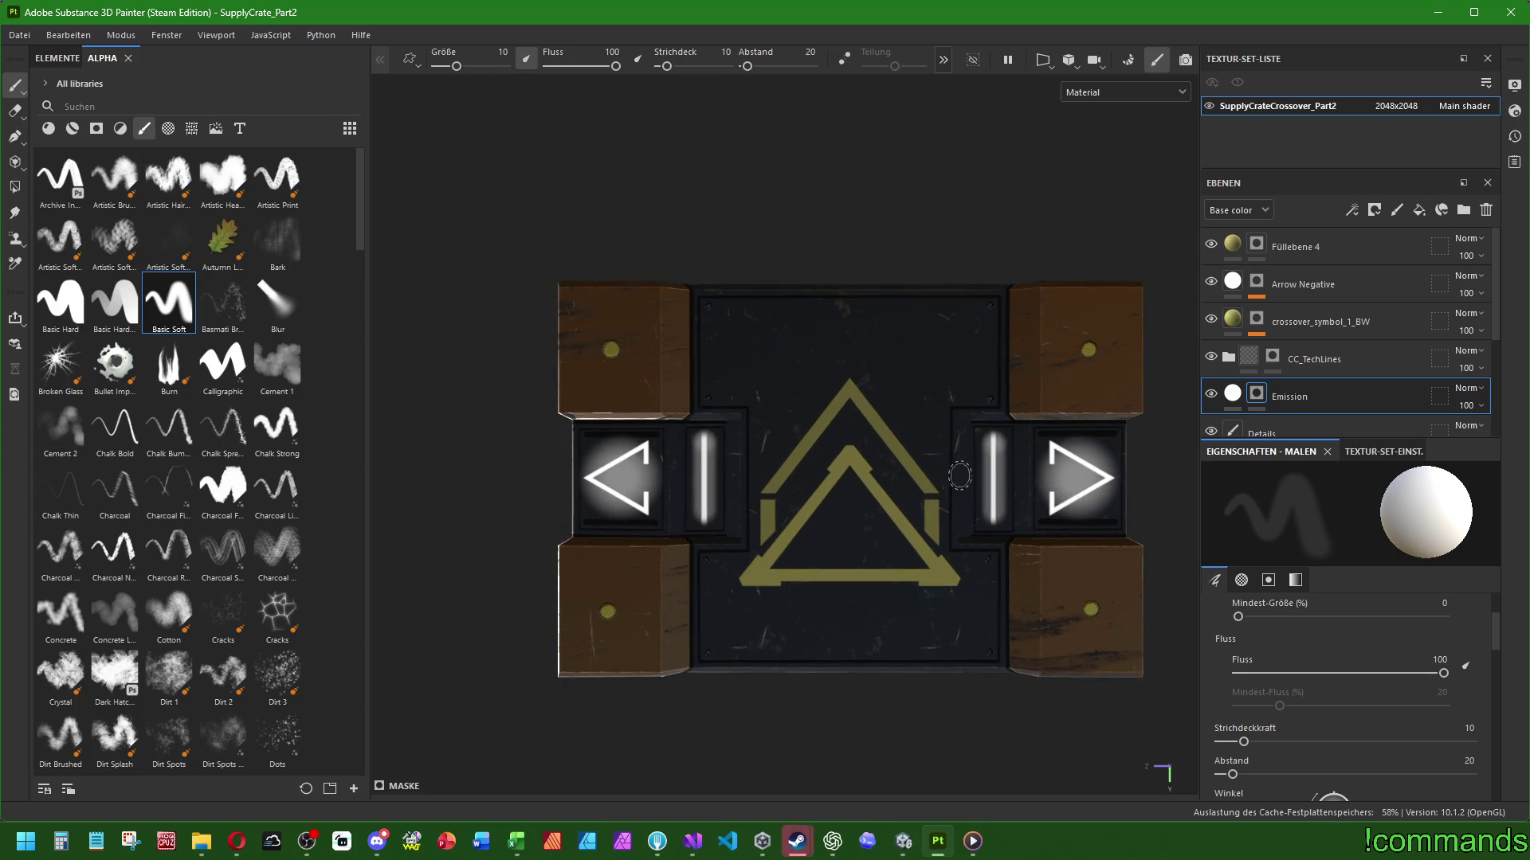
Paint on Füllebene 4 with the Charcoal Fine brush resized to 7.38
left_click(1309, 257)
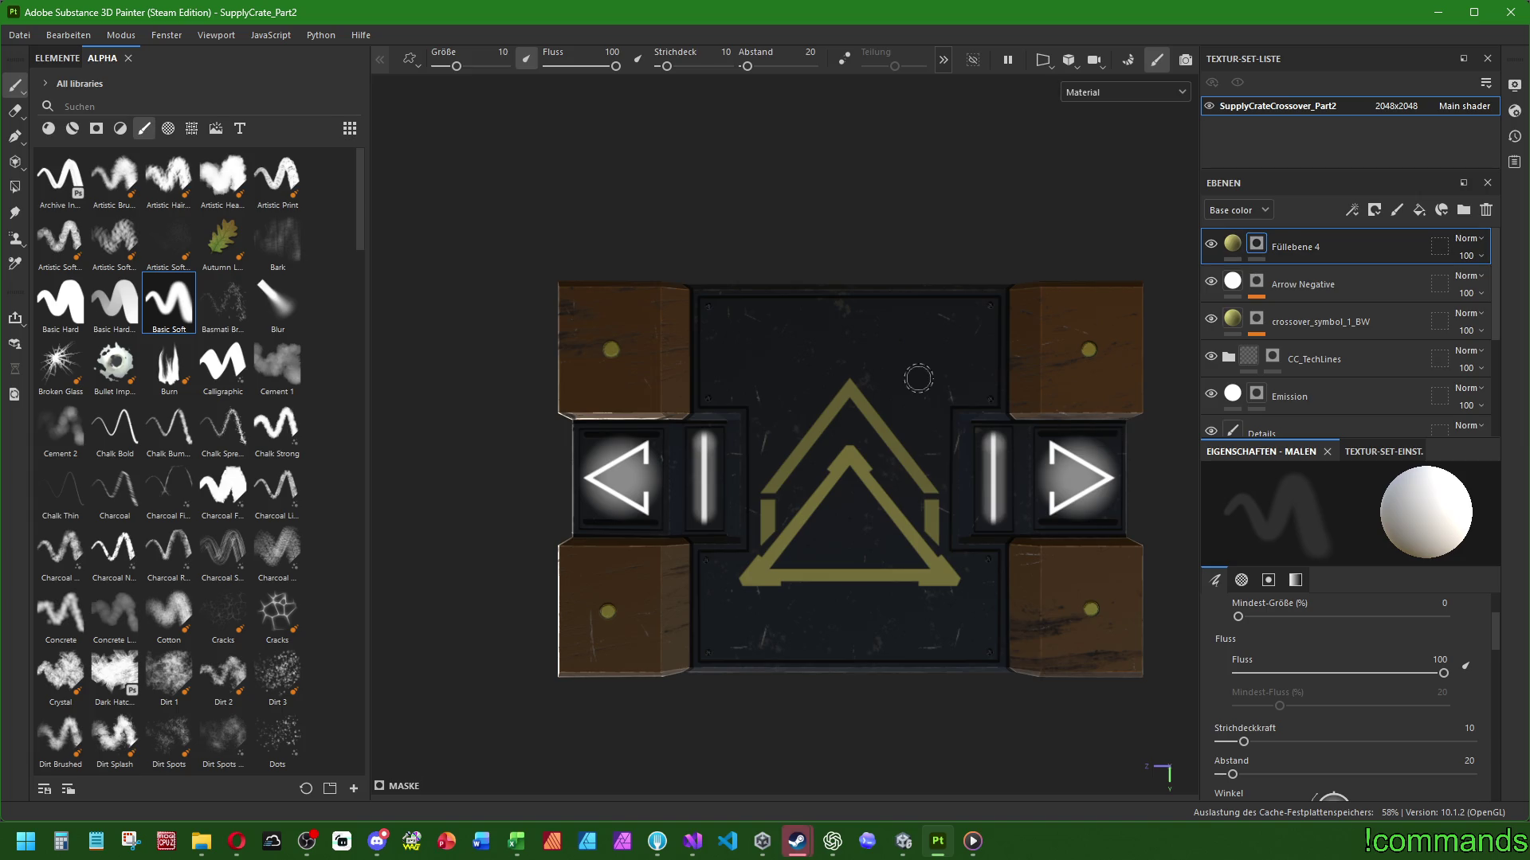
left_click(168, 478)
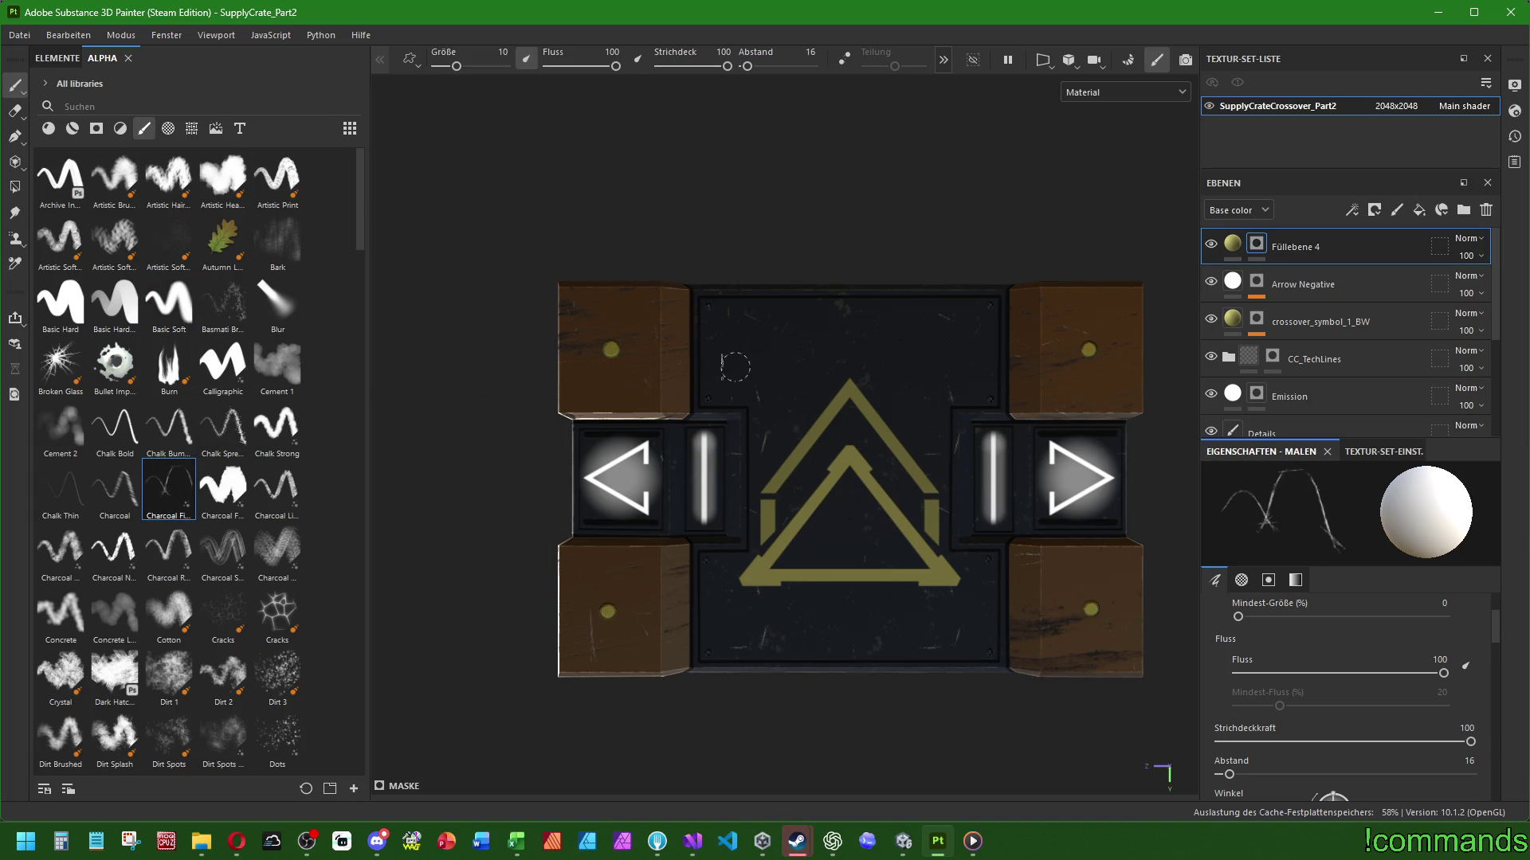
left_click_drag(732, 368, 935, 341)
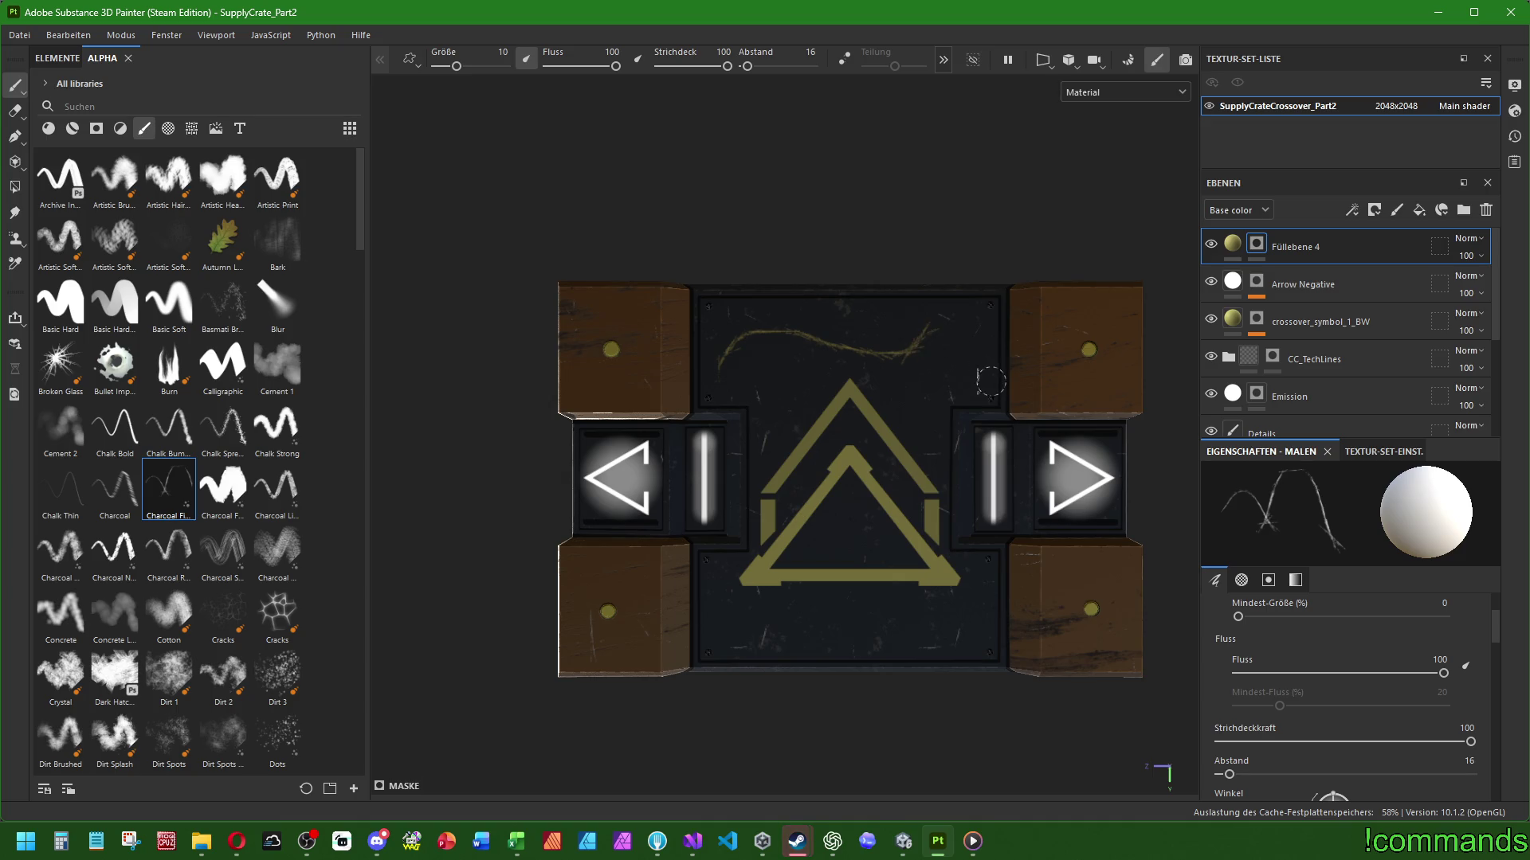
key("ctrl+z")
key("bracketleft")
key("bracketleft")
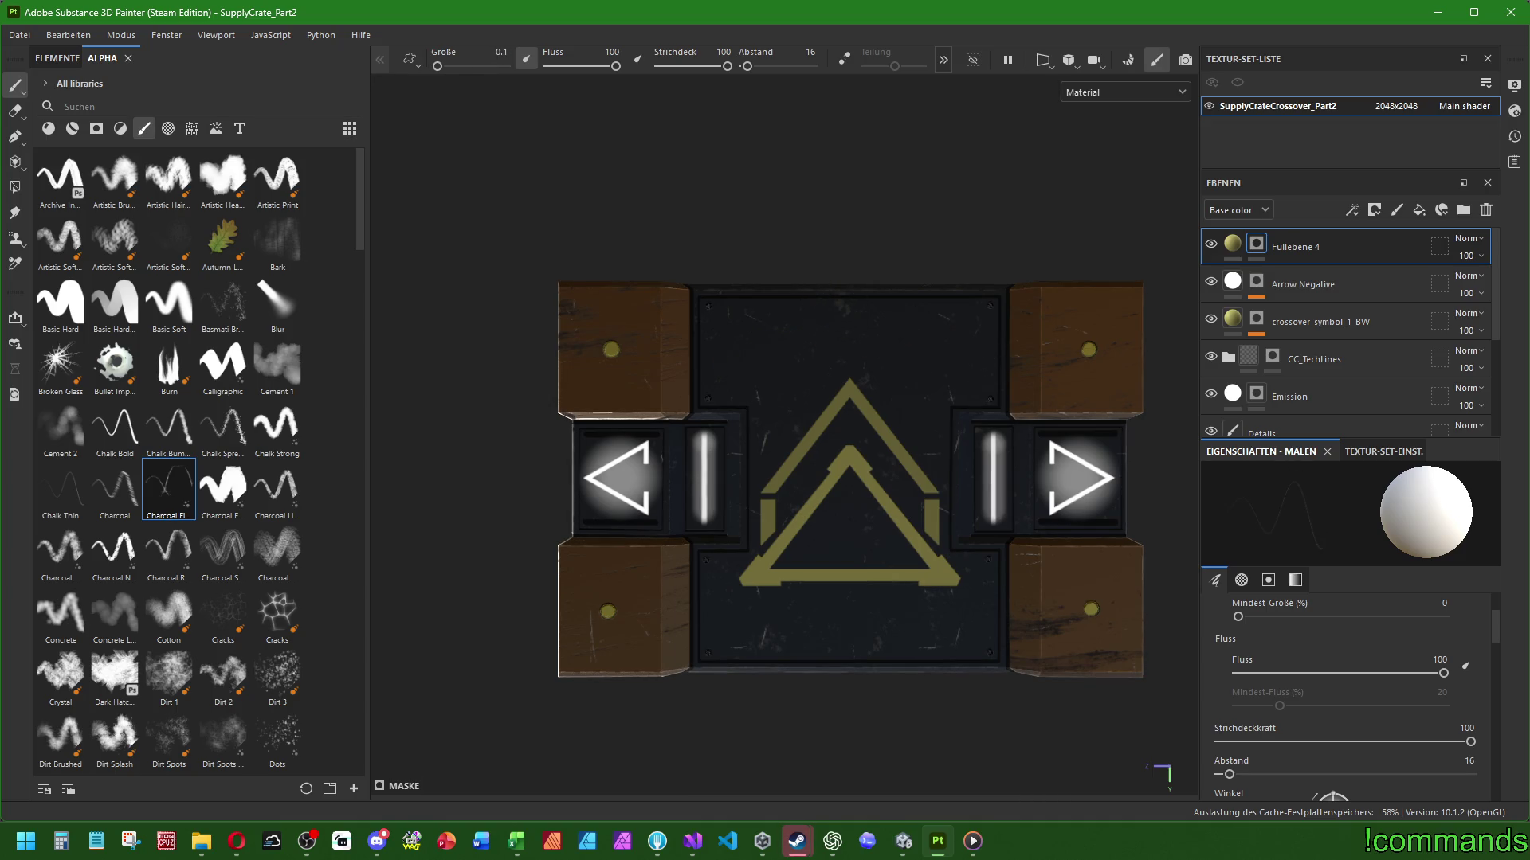
scroll(830, 319, "up", 4)
key("bracketright")
Paint a charcoal line along the top edge of the centre panel
mouse_move(517, 364)
left_mouse_down()
mouse_move(701, 323)
mouse_move(960, 387)
left_mouse_up()
key("ctrl+z")
middle_click_drag(1007, 365, 951, 399, "alt")
mouse_move(466, 390)
left_mouse_down()
mouse_move(614, 343)
mouse_move(911, 398)
mouse_move(1084, 370)
mouse_move(1113, 348)
left_mouse_up()
scroll(797, 478, "down", 5)
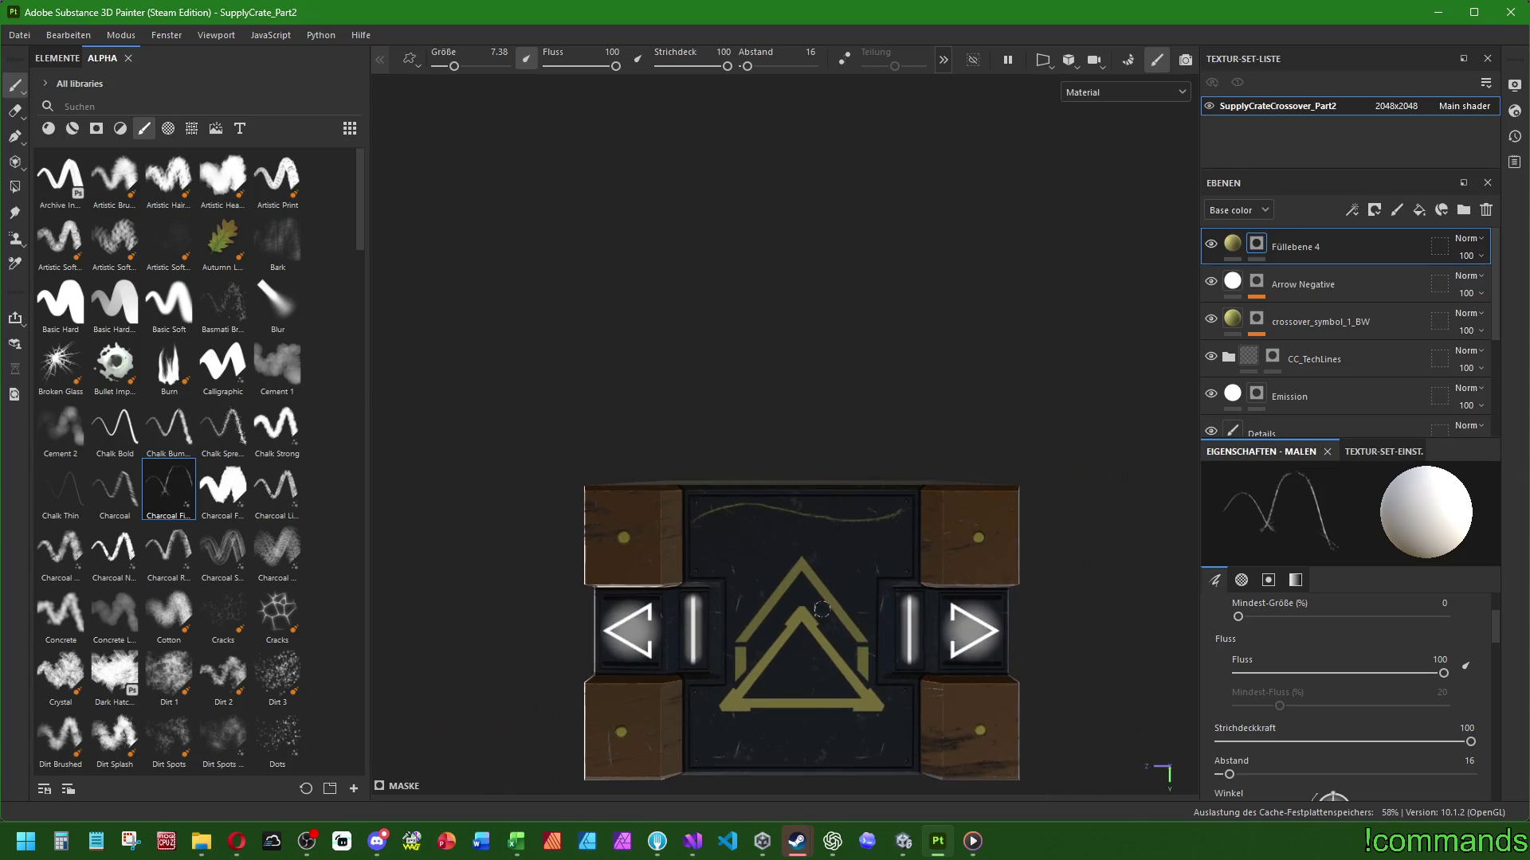
scroll(863, 450, "up", 3)
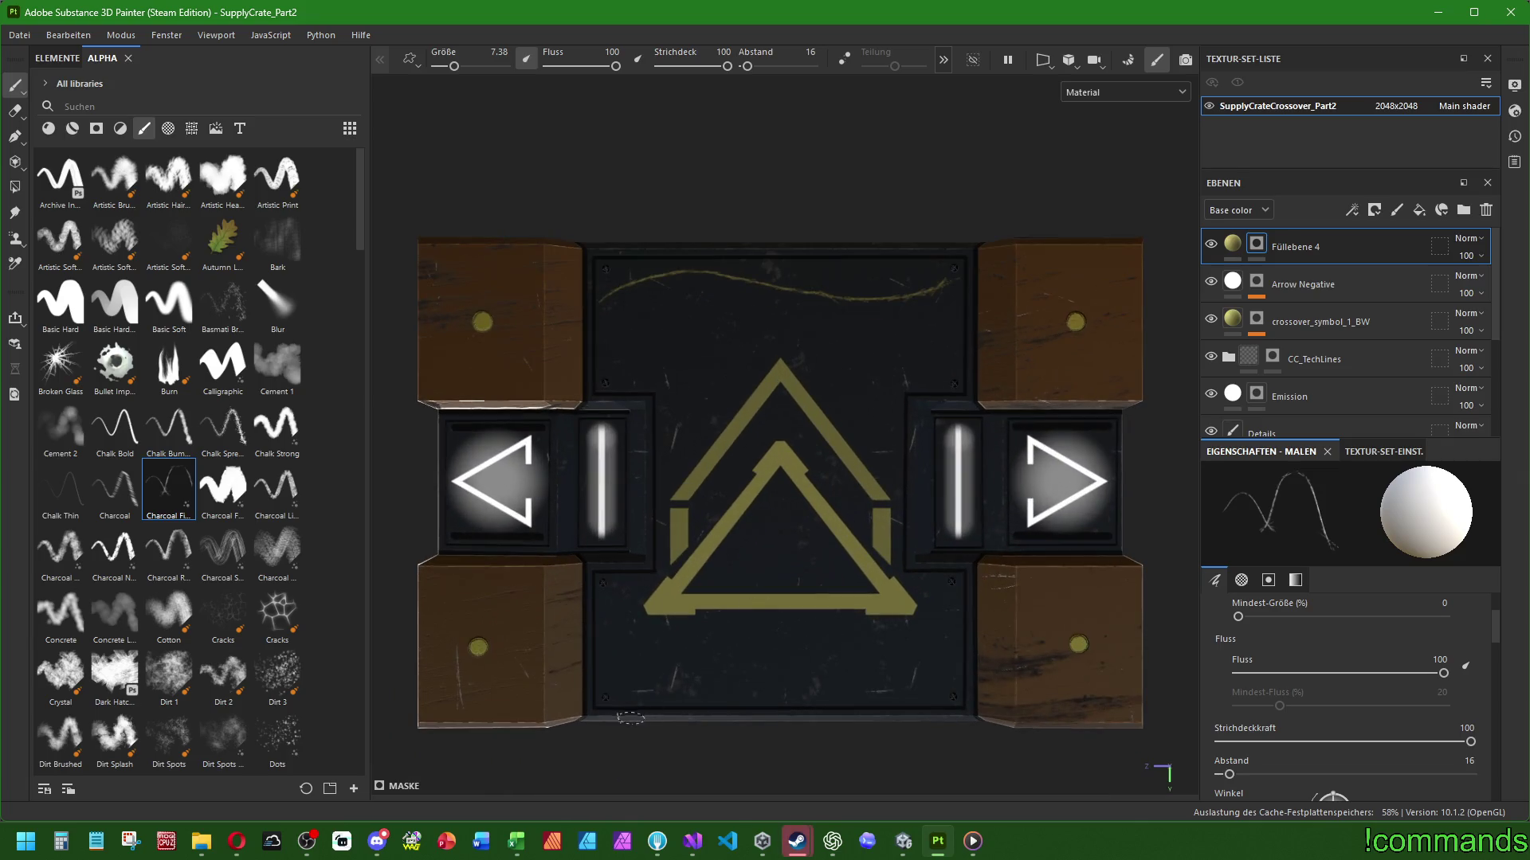
scroll(623, 701, "up", 2)
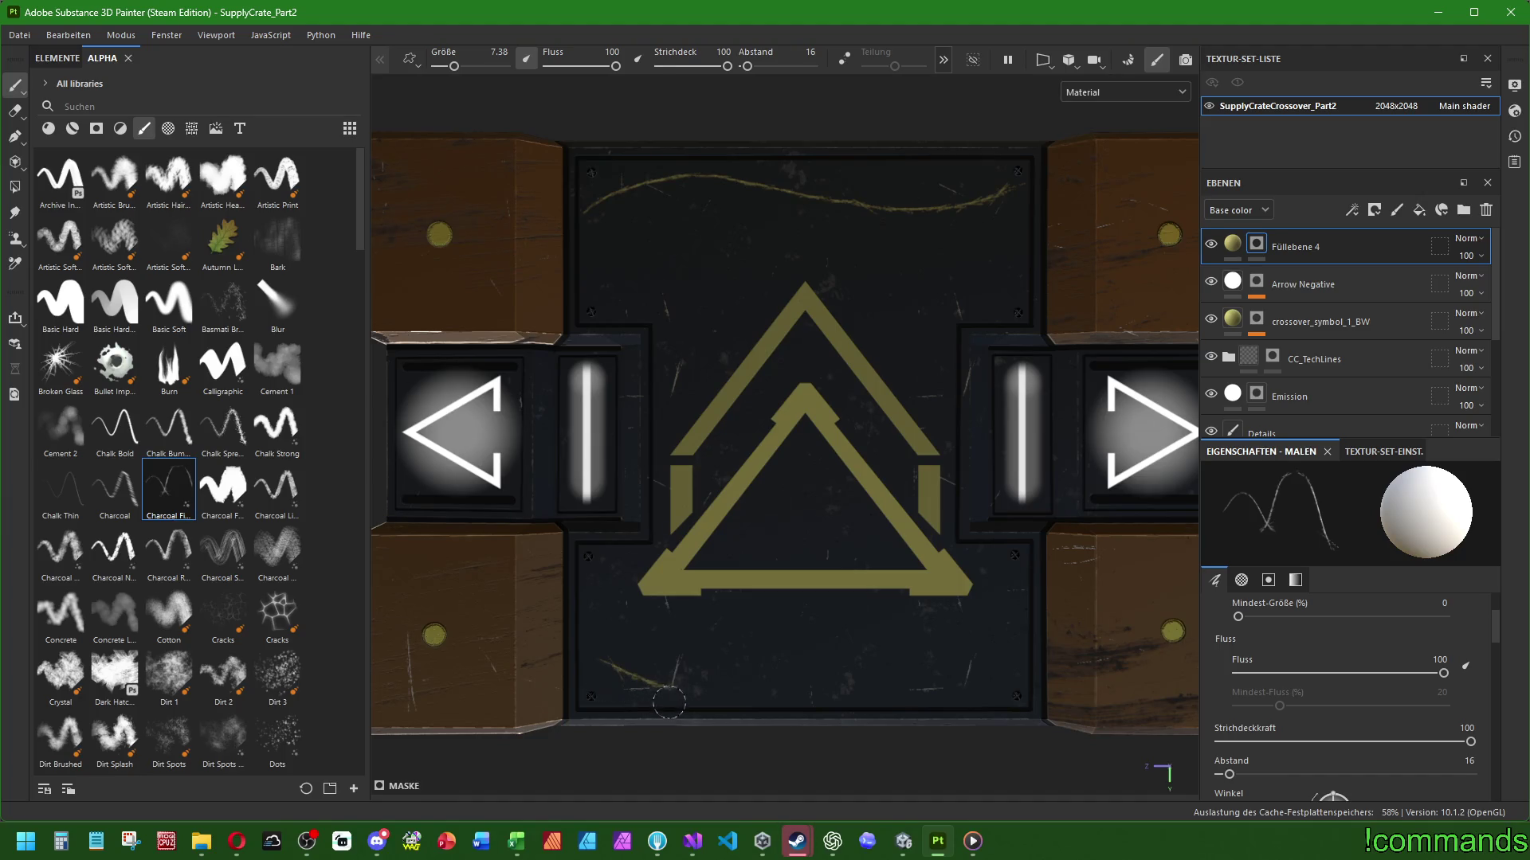
Paint a charcoal line along the panel's bottom edge after several retries
mouse_move(791, 705)
left_mouse_down()
mouse_move(880, 679)
mouse_move(984, 678)
left_mouse_up()
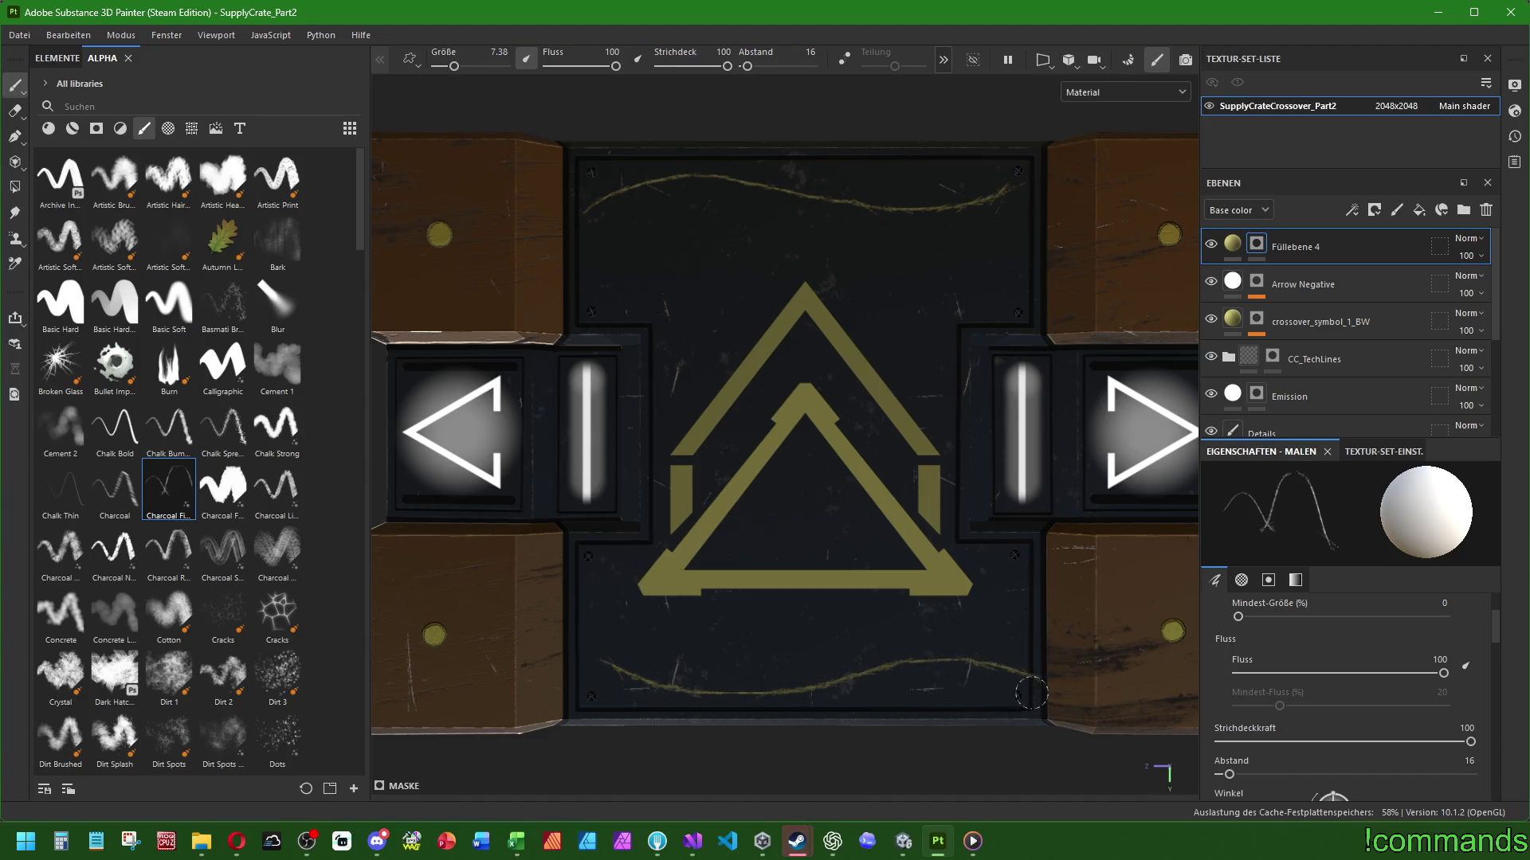
key("ctrl+z")
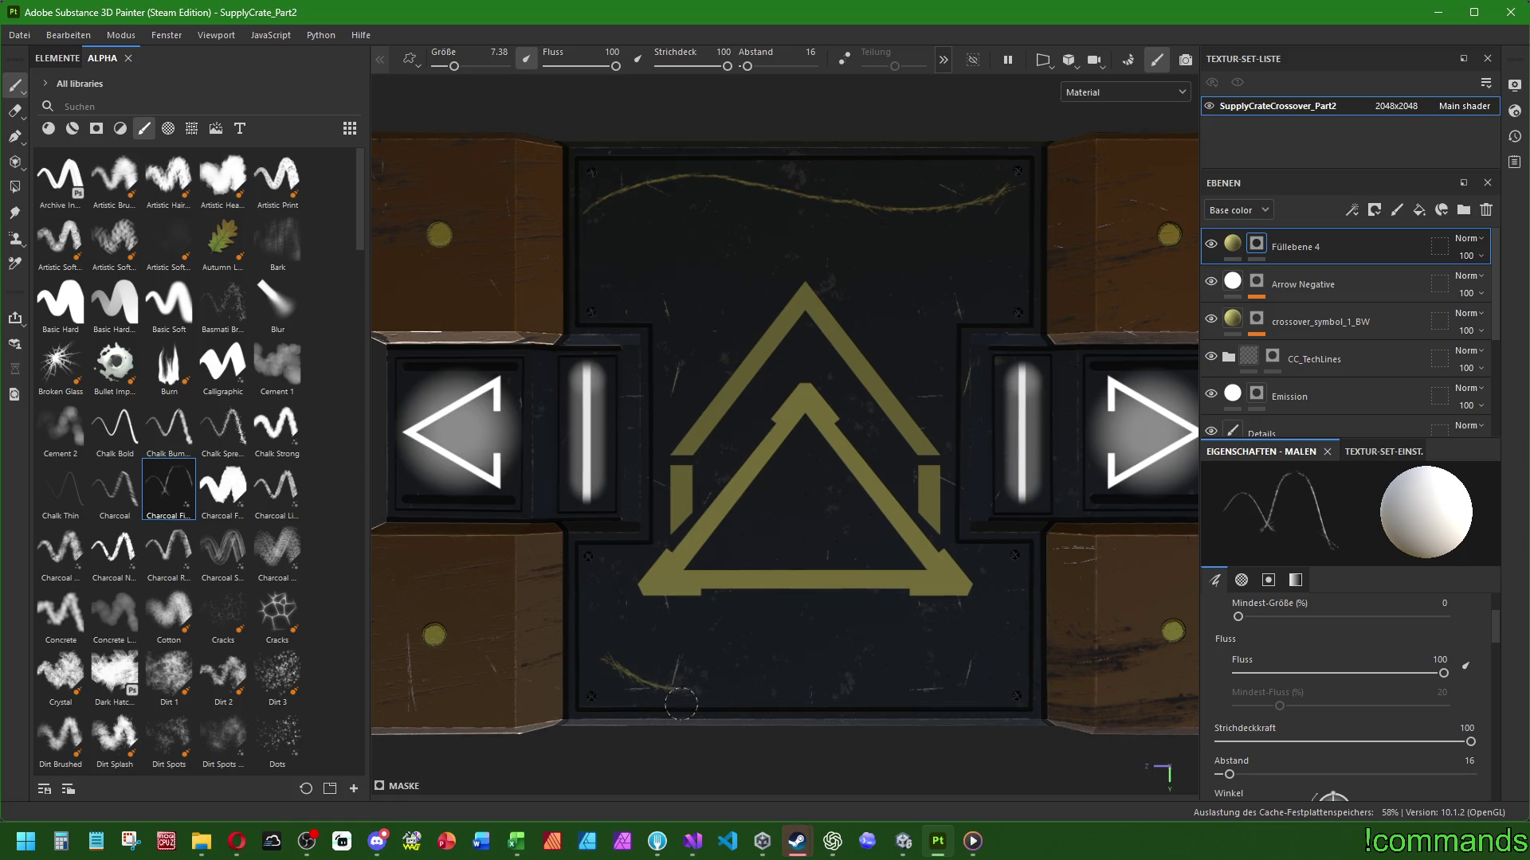
mouse_move(589, 669)
left_mouse_down()
mouse_move(689, 691)
mouse_move(887, 678)
left_mouse_up()
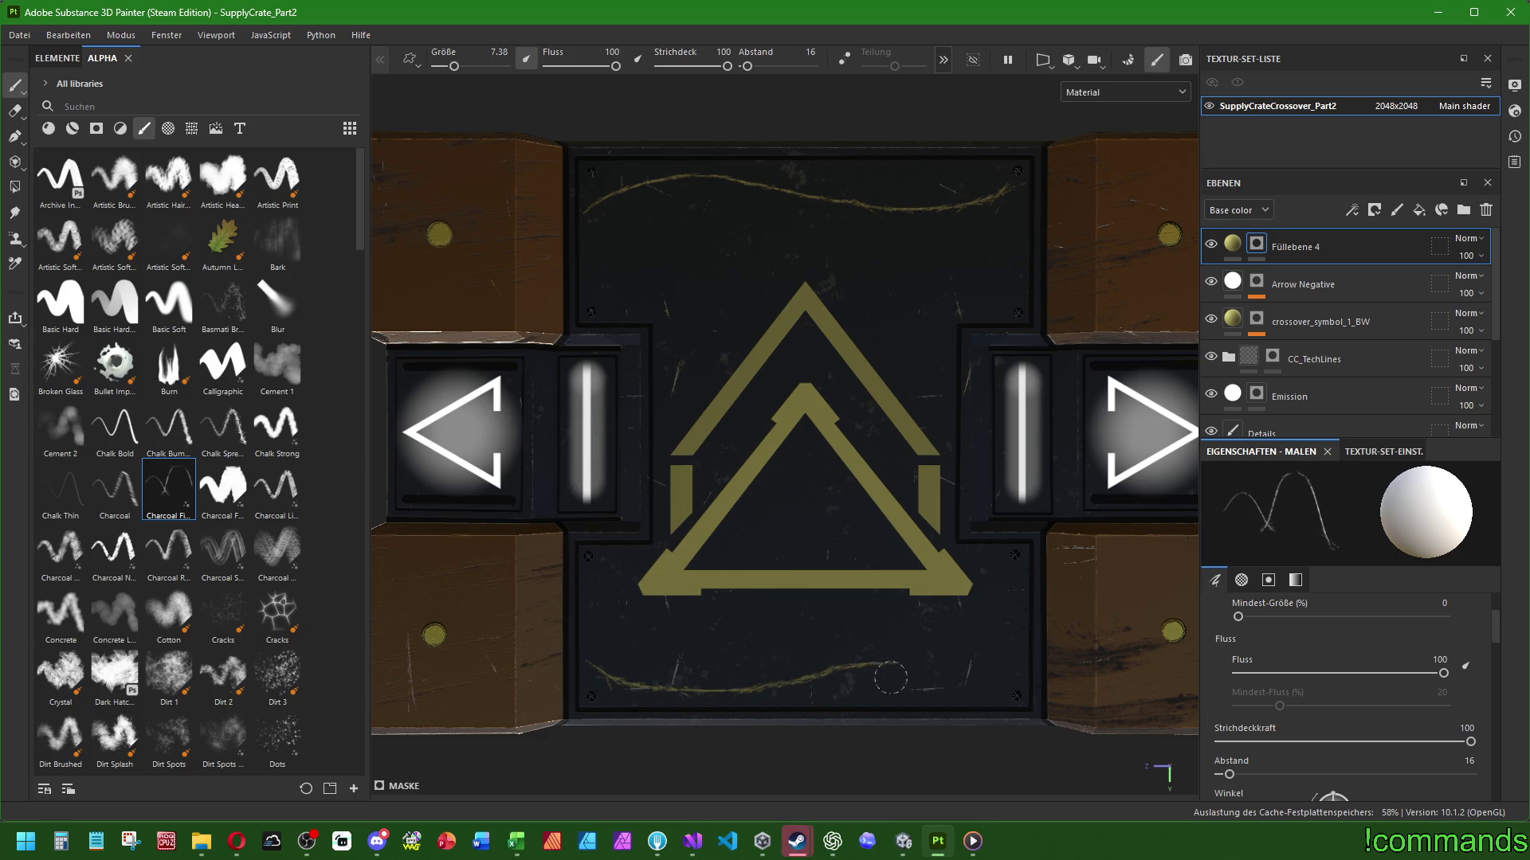
key("ctrl+z")
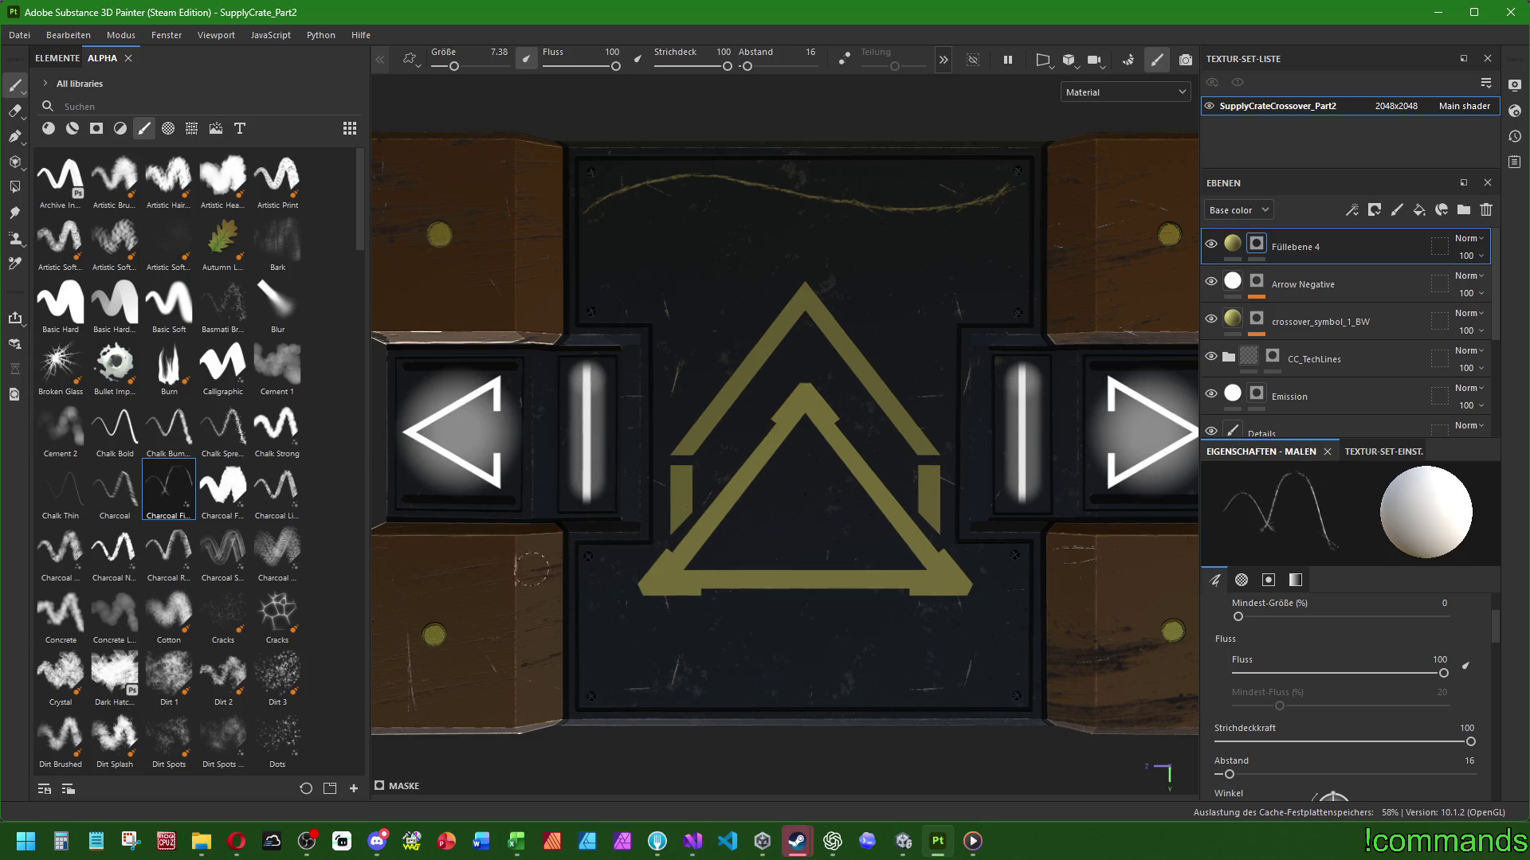
mouse_move(591, 682)
left_mouse_down()
mouse_move(665, 699)
mouse_move(810, 697)
left_mouse_up()
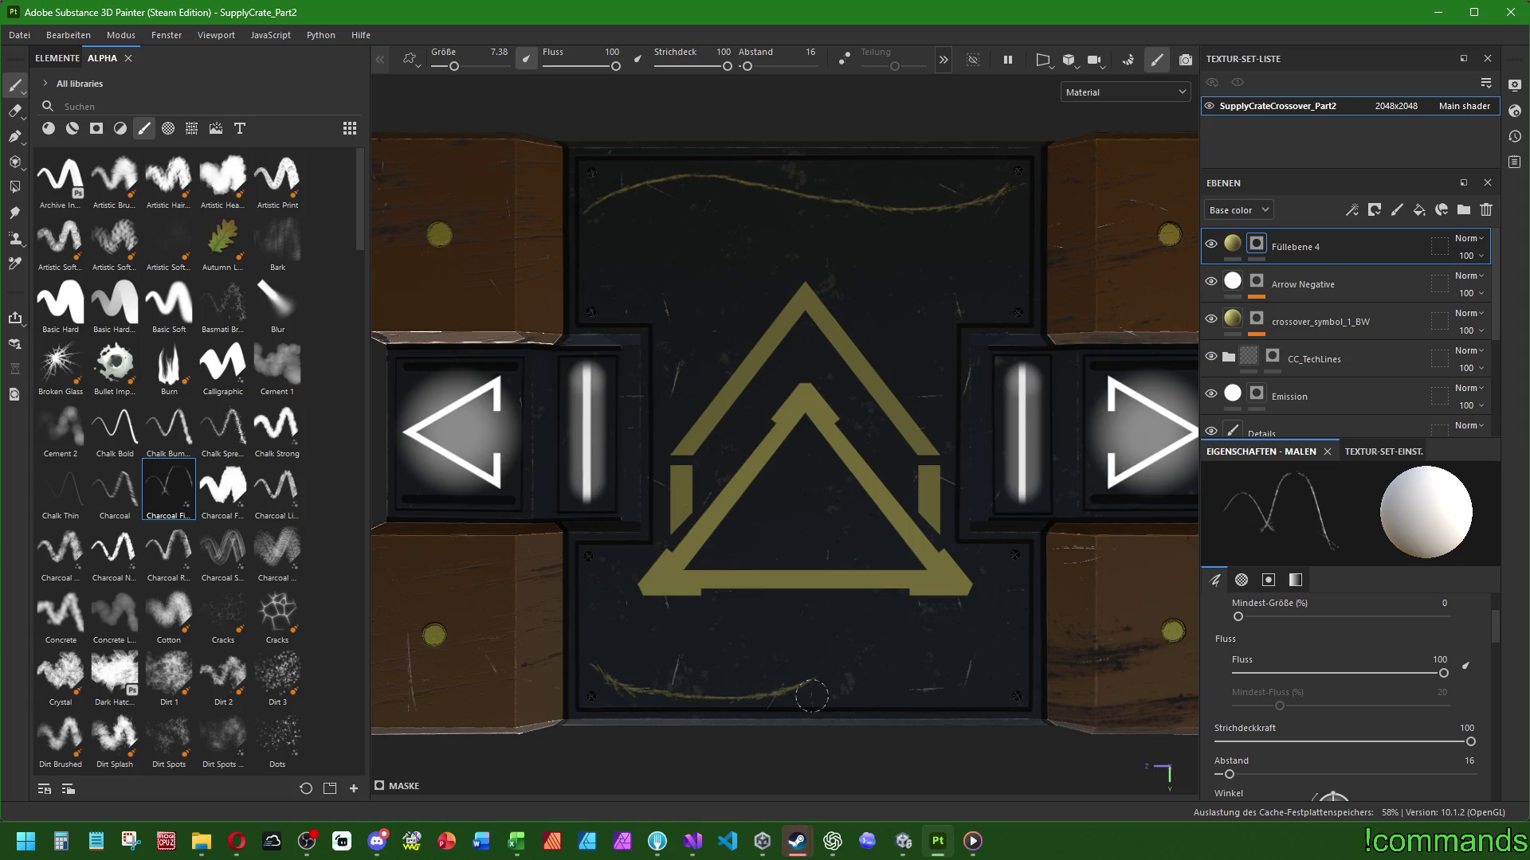
key("ctrl+z")
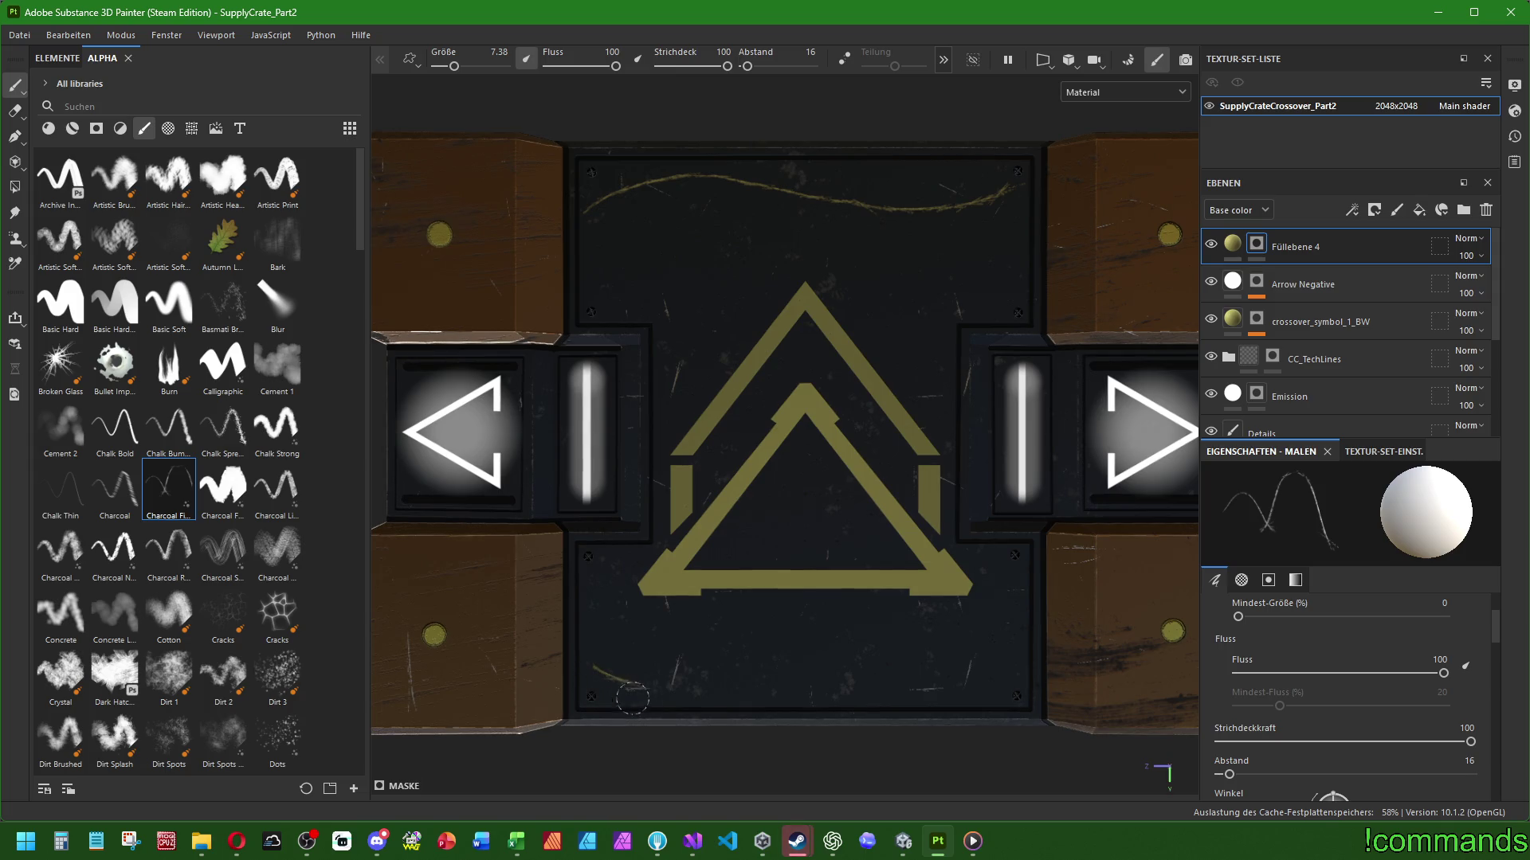
key("ctrl+z")
mouse_move(592, 669)
left_mouse_down()
mouse_move(781, 706)
mouse_move(877, 682)
left_mouse_up()
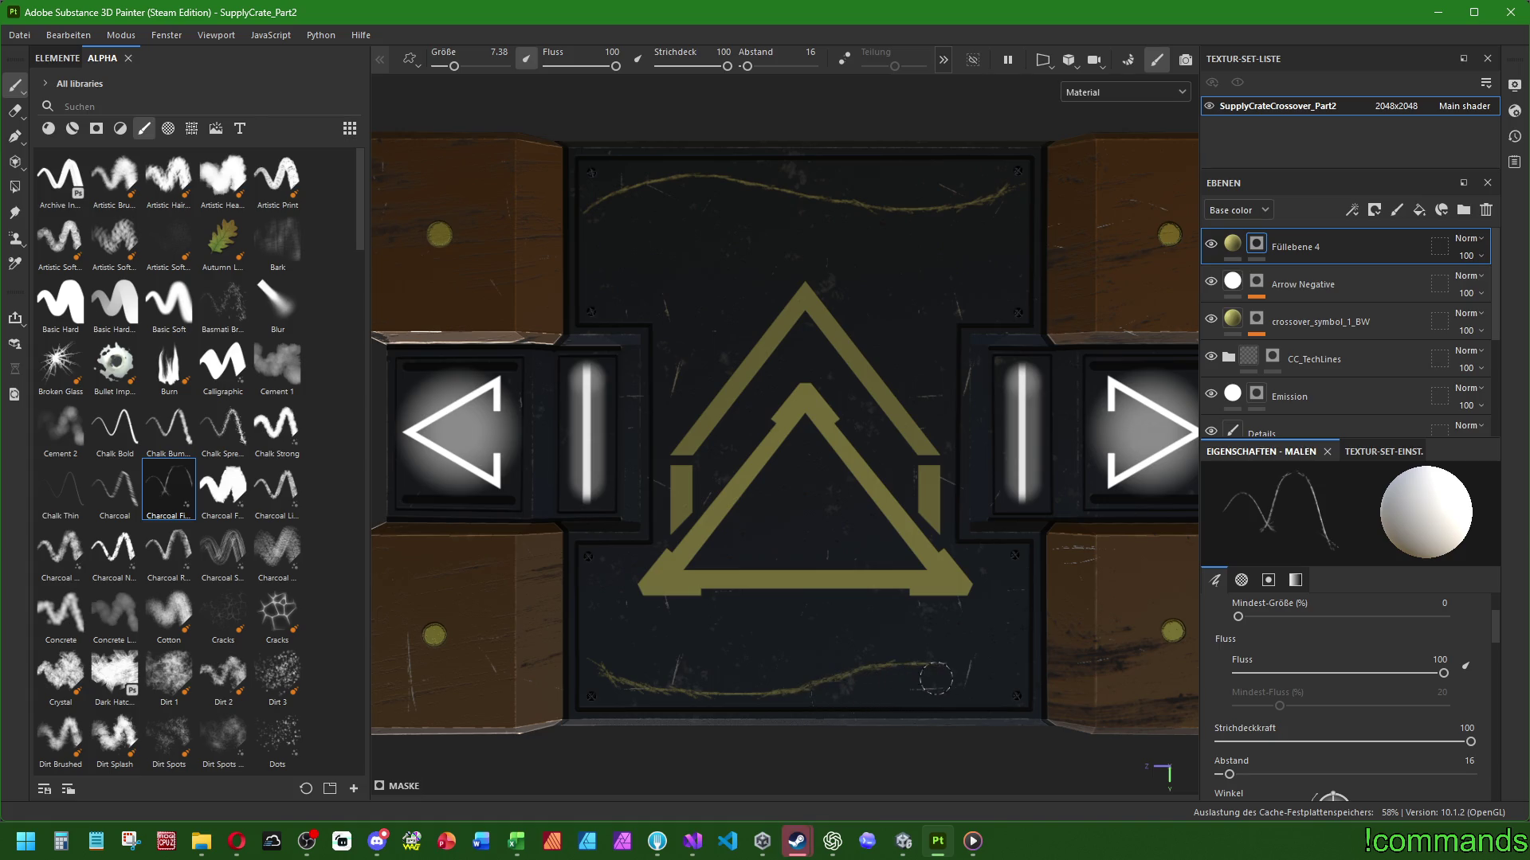
scroll(1006, 695, "down", 5)
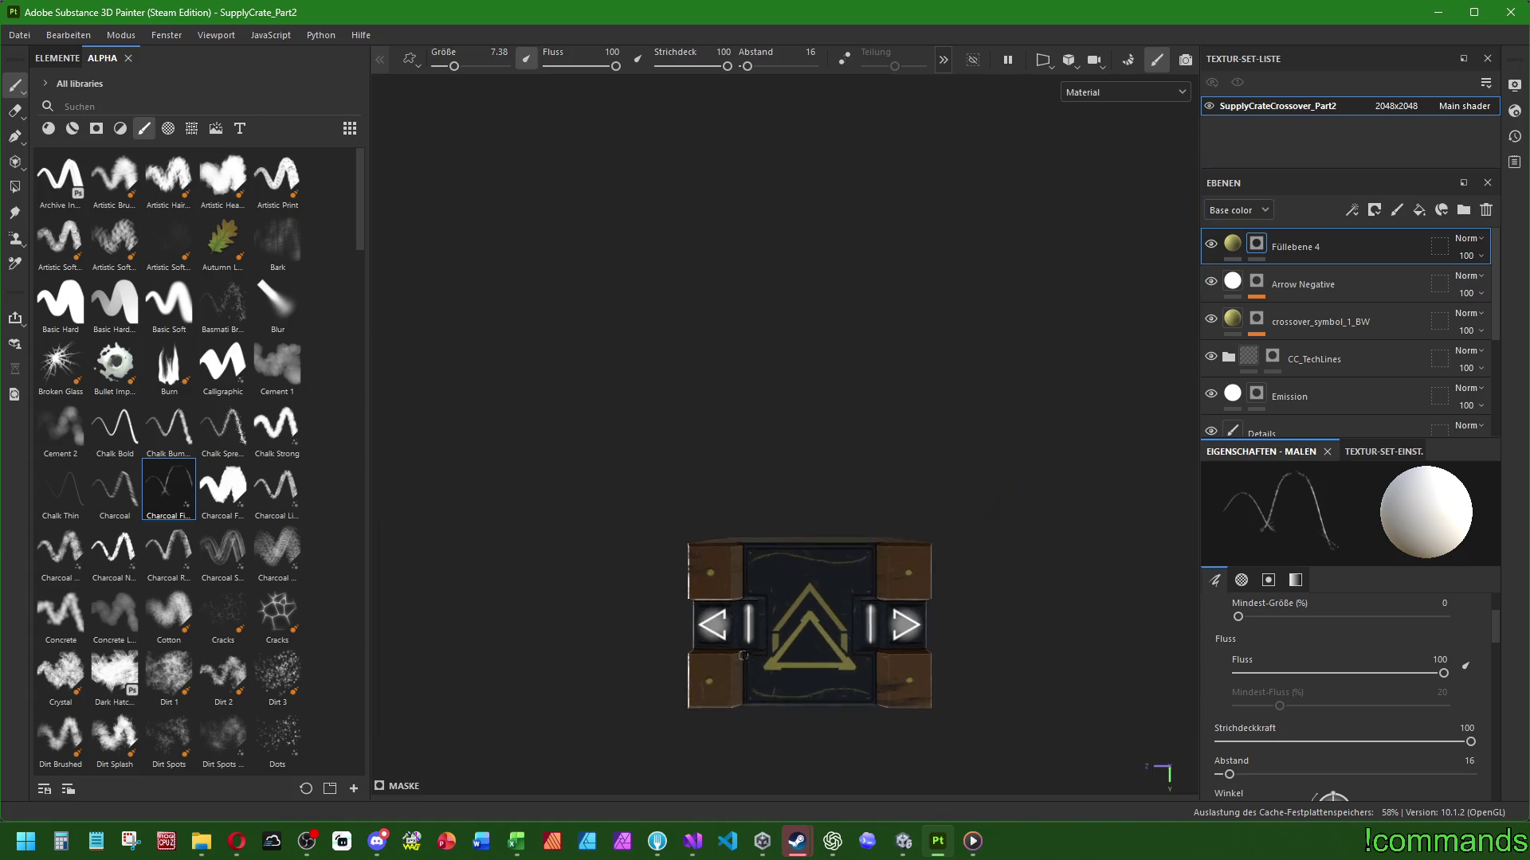
scroll(847, 521, "up", 5)
Layer frayed charcoal over the top and bottom lines, undoing the looped attempts
left_click_drag(994, 429, 873, 419)
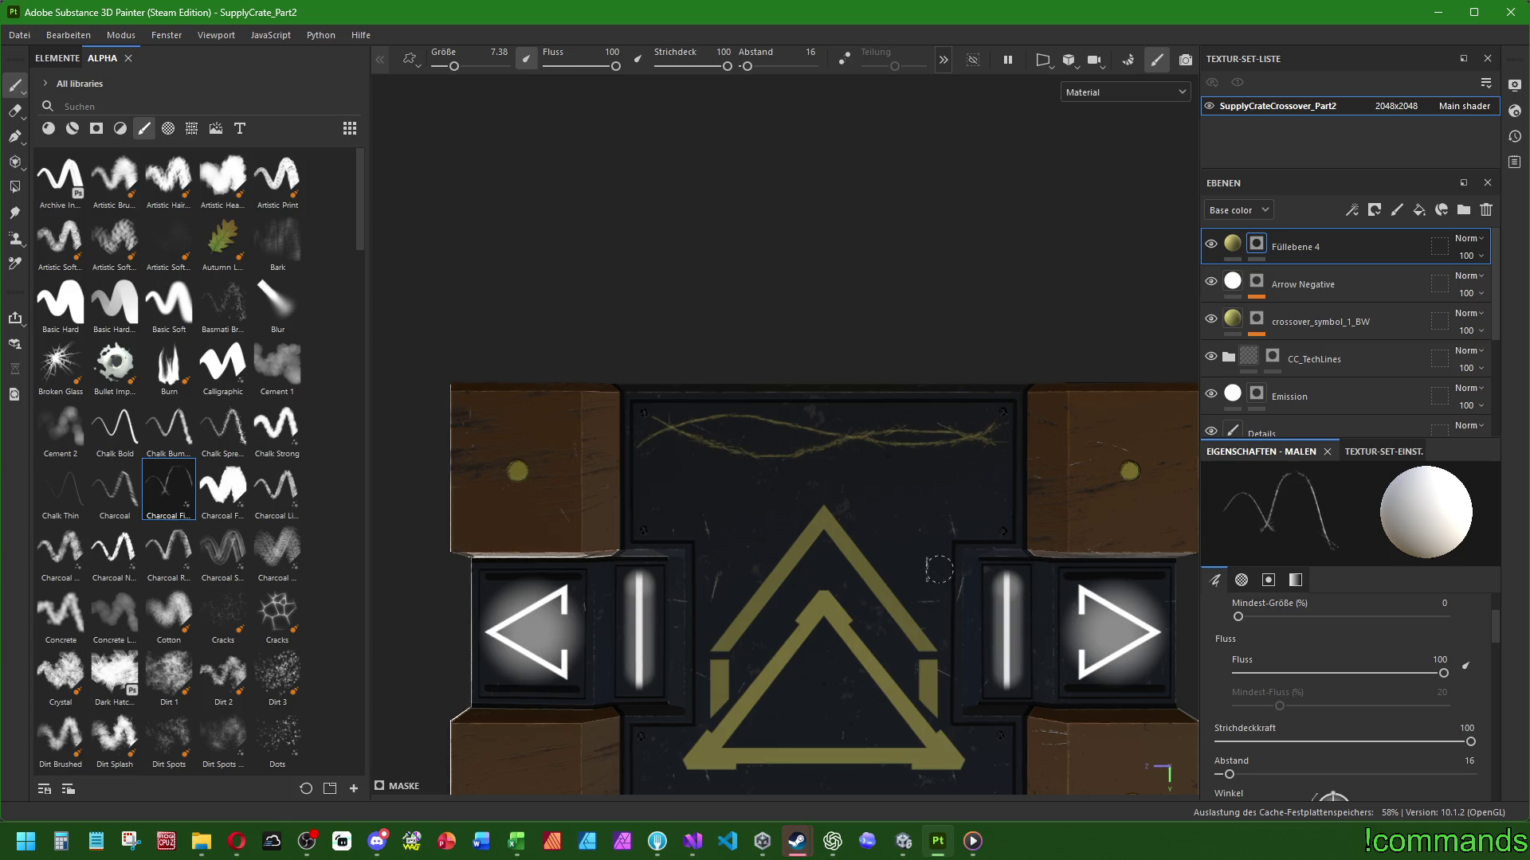
middle_click_drag(928, 638, 882, 444)
scroll(929, 689, "up", 2)
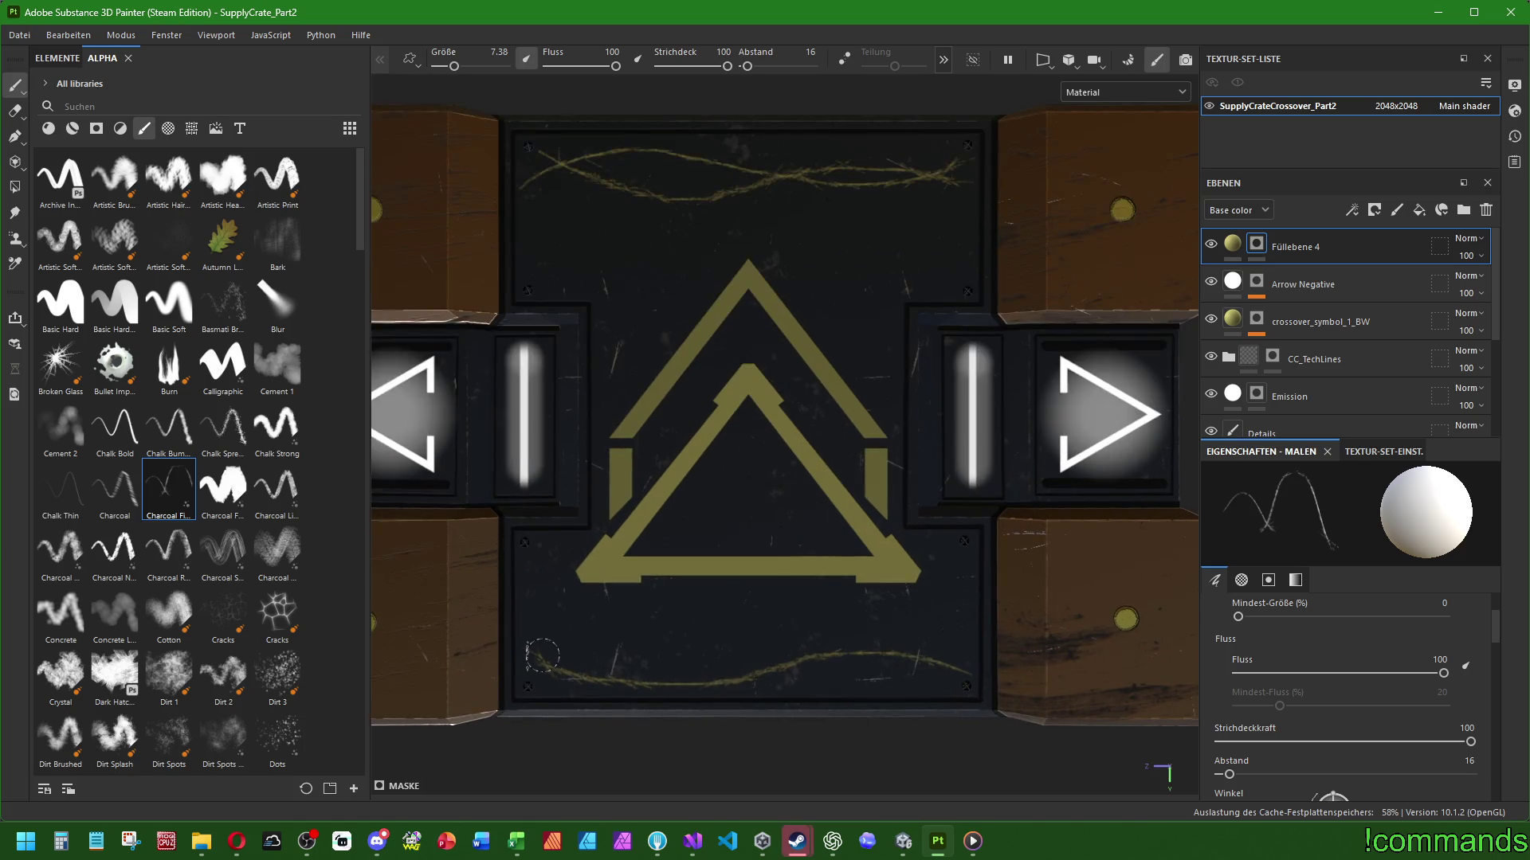
mouse_move(547, 658)
left_mouse_down()
mouse_move(873, 673)
mouse_move(955, 652)
left_mouse_up()
key("ctrl+z")
key("ctrl+z")
mouse_move(551, 675)
left_mouse_down()
mouse_move(522, 669)
mouse_move(705, 662)
mouse_move(867, 685)
left_mouse_up()
key("ctrl+z")
mouse_move(534, 673)
left_mouse_down()
mouse_move(717, 665)
mouse_move(876, 685)
mouse_move(948, 657)
left_mouse_up()
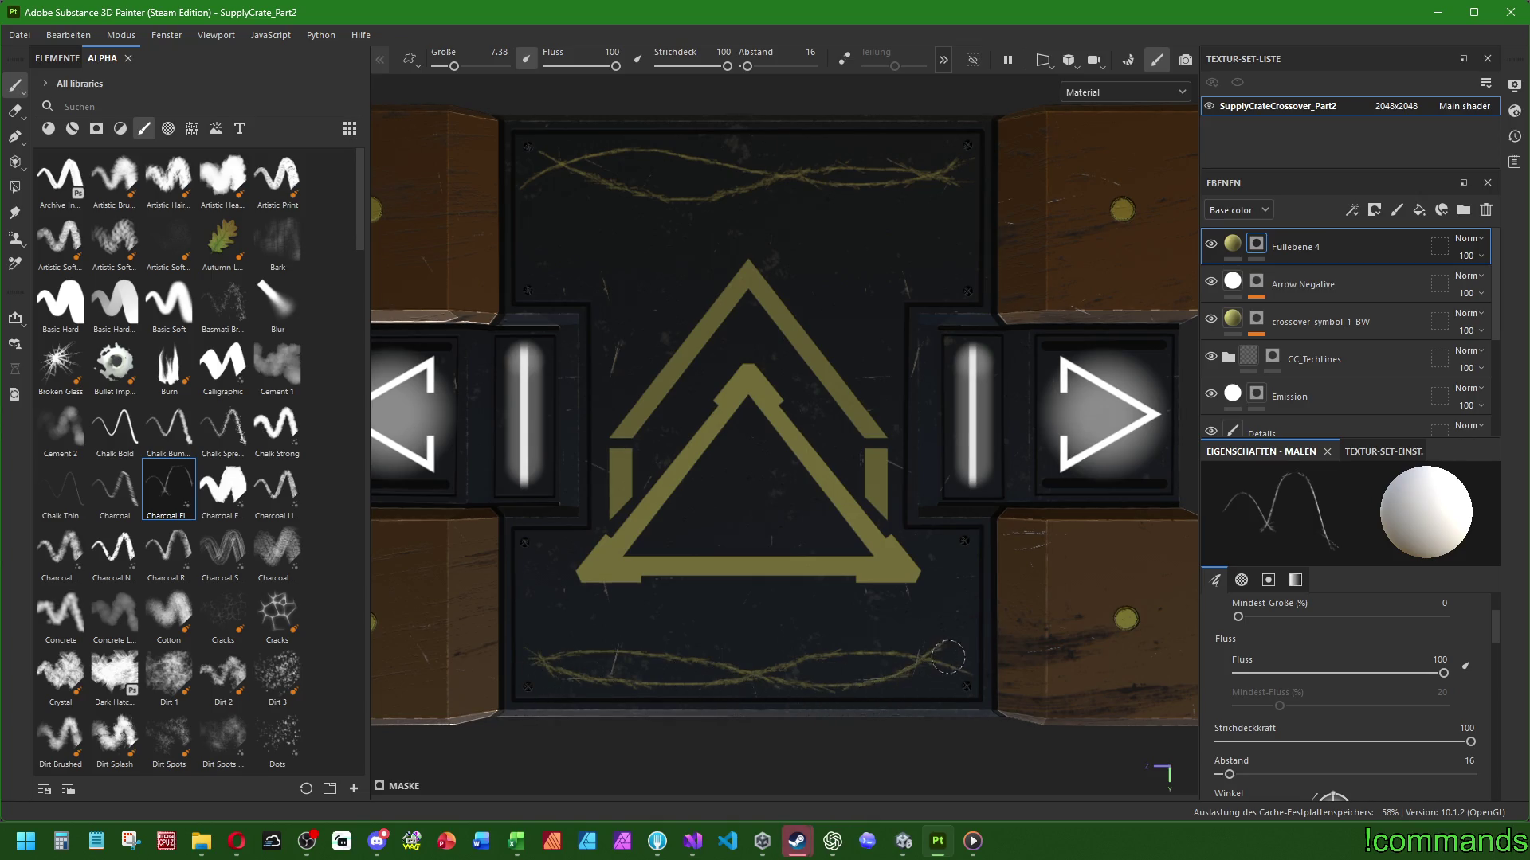
key("ctrl+z")
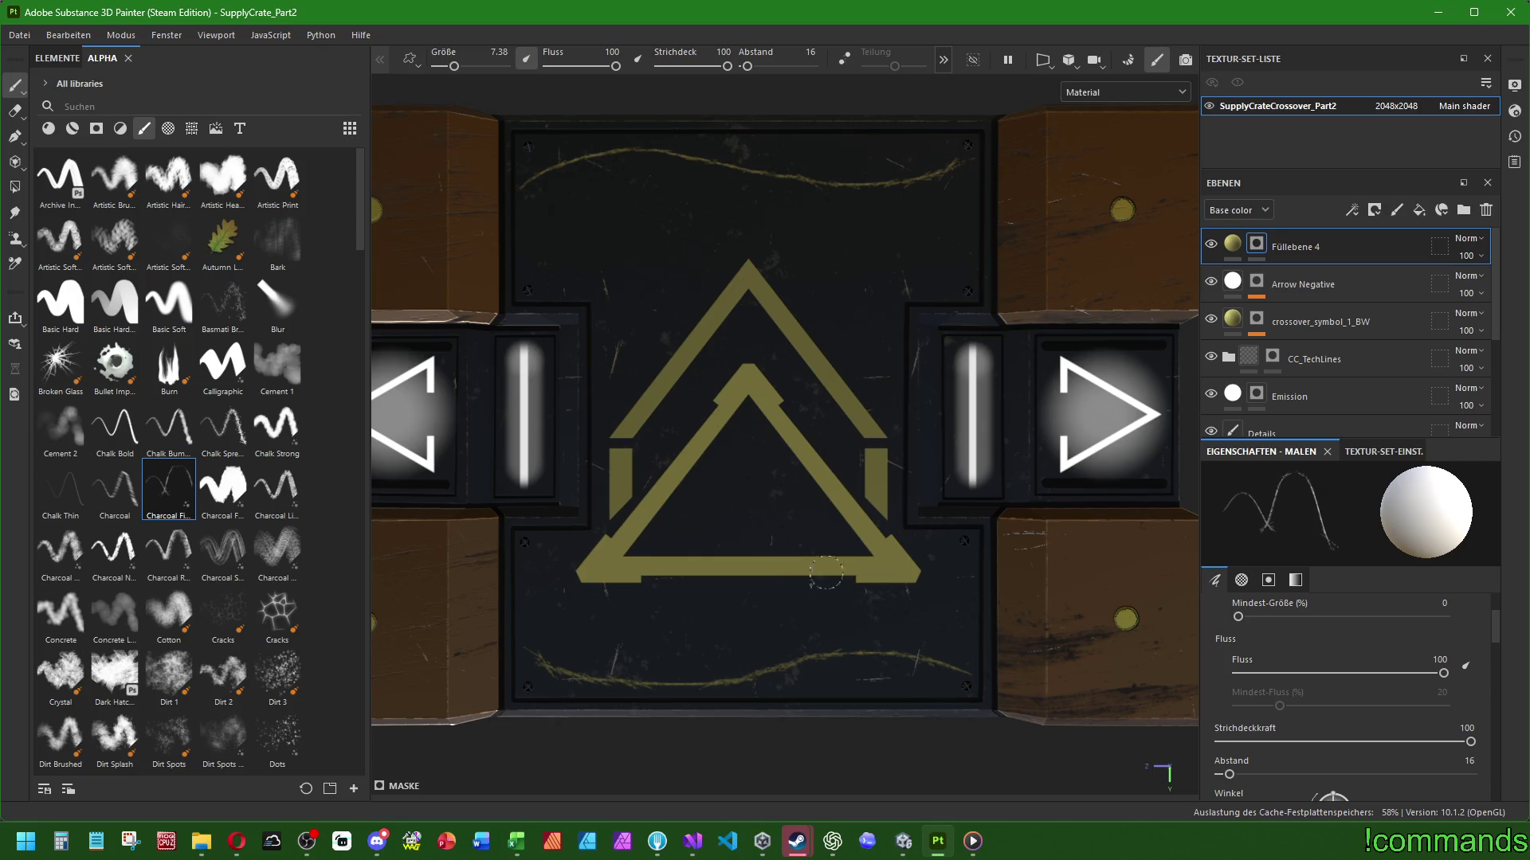
Undo the two remaining yellow squiggle strokes on the centre panel
scroll(710, 493, "down", 3)
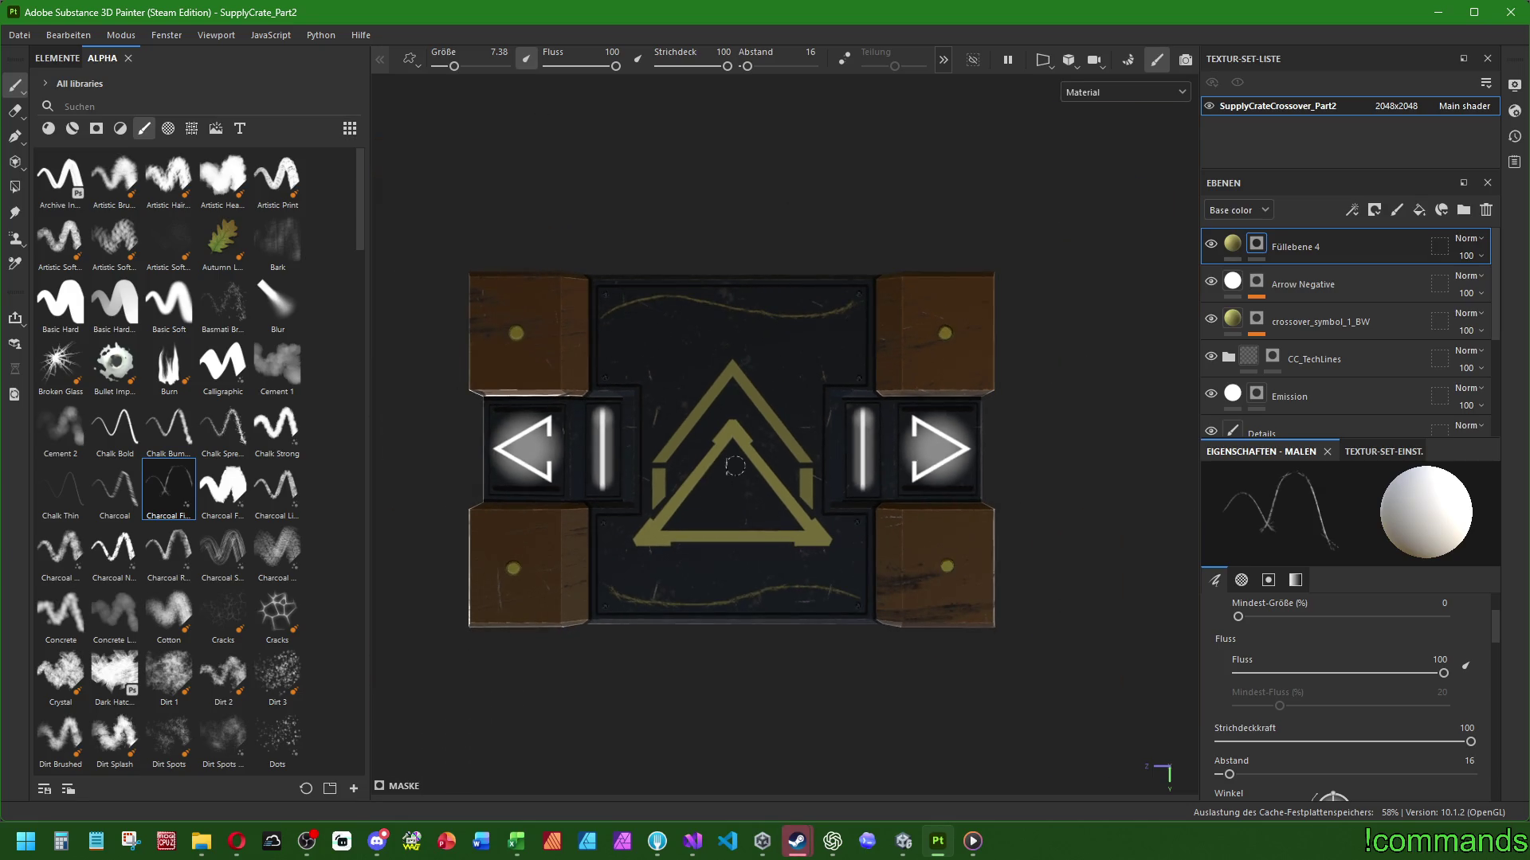
scroll(735, 466, "down", 3)
scroll(662, 454, "up", 5)
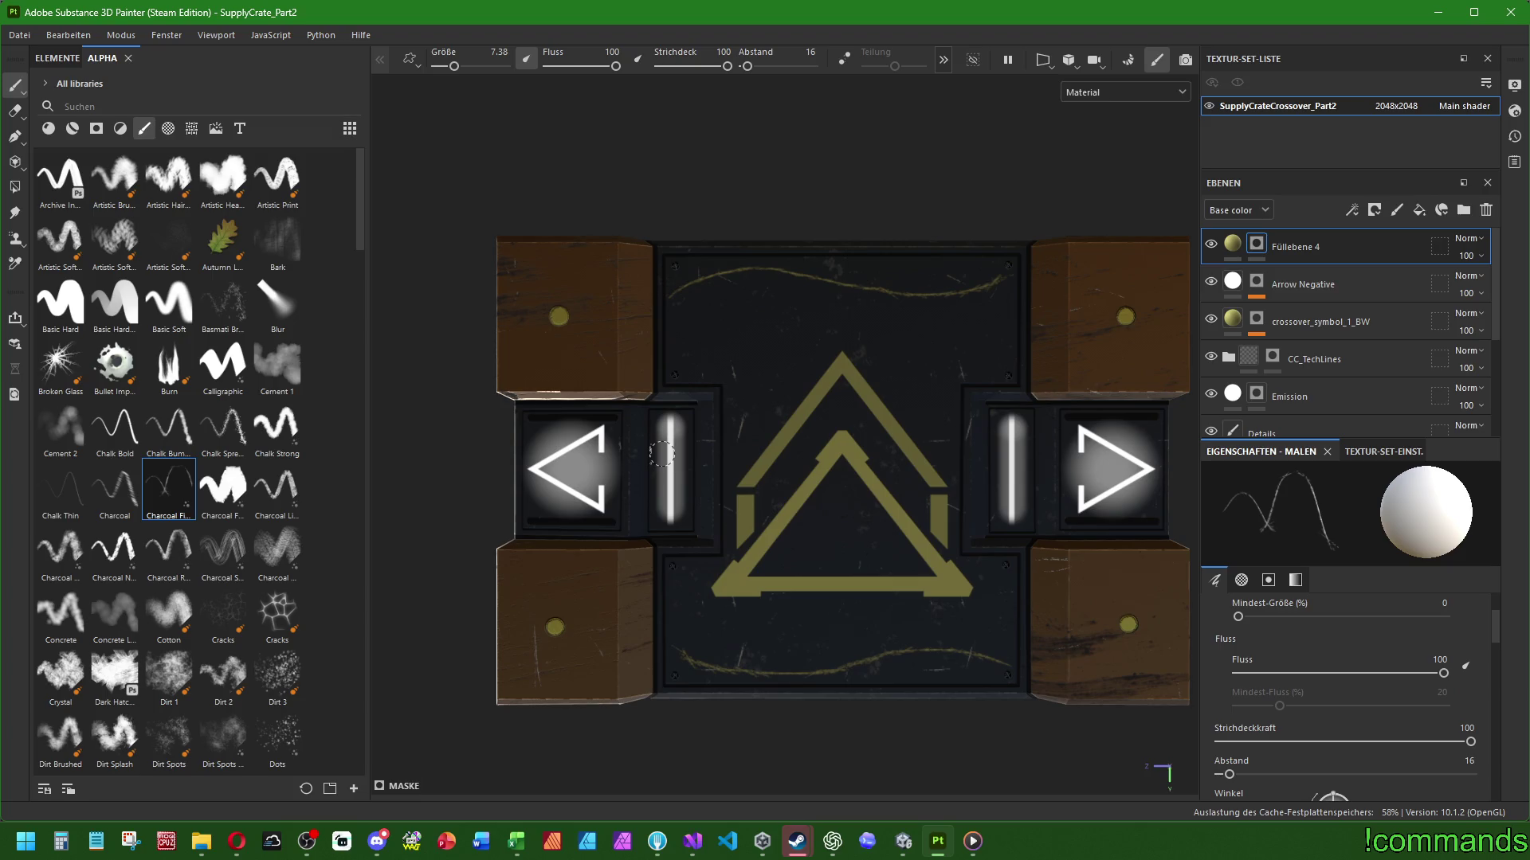
key("ctrl+z")
key("ctrl+z")
scroll(216, 450, "down", 15)
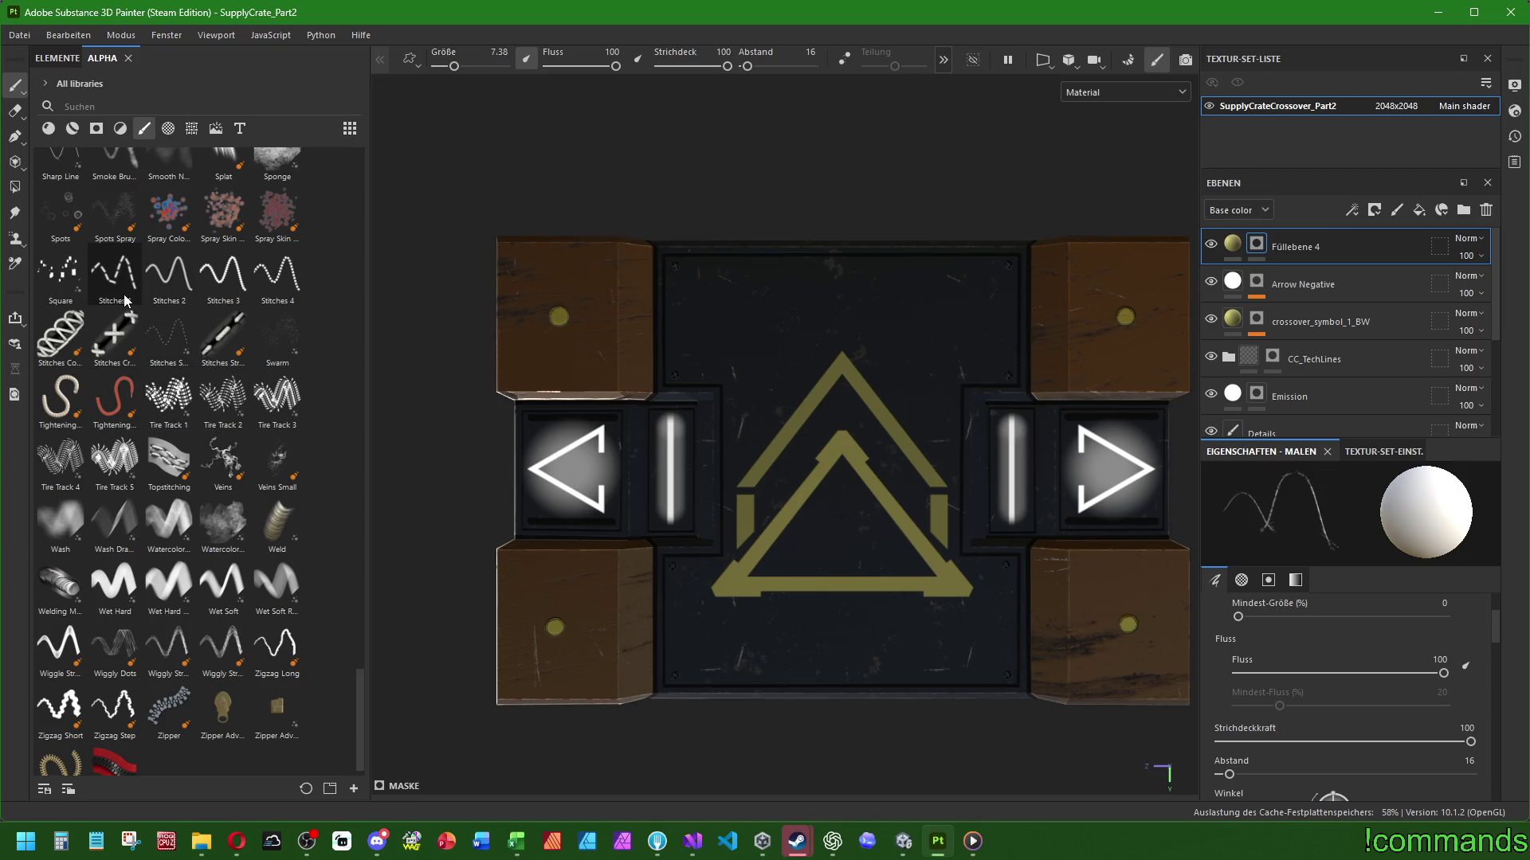
With the Road Stripes alpha, paint straight dashed stripes down the lower left and right edges
scroll(124, 295, "up", 5)
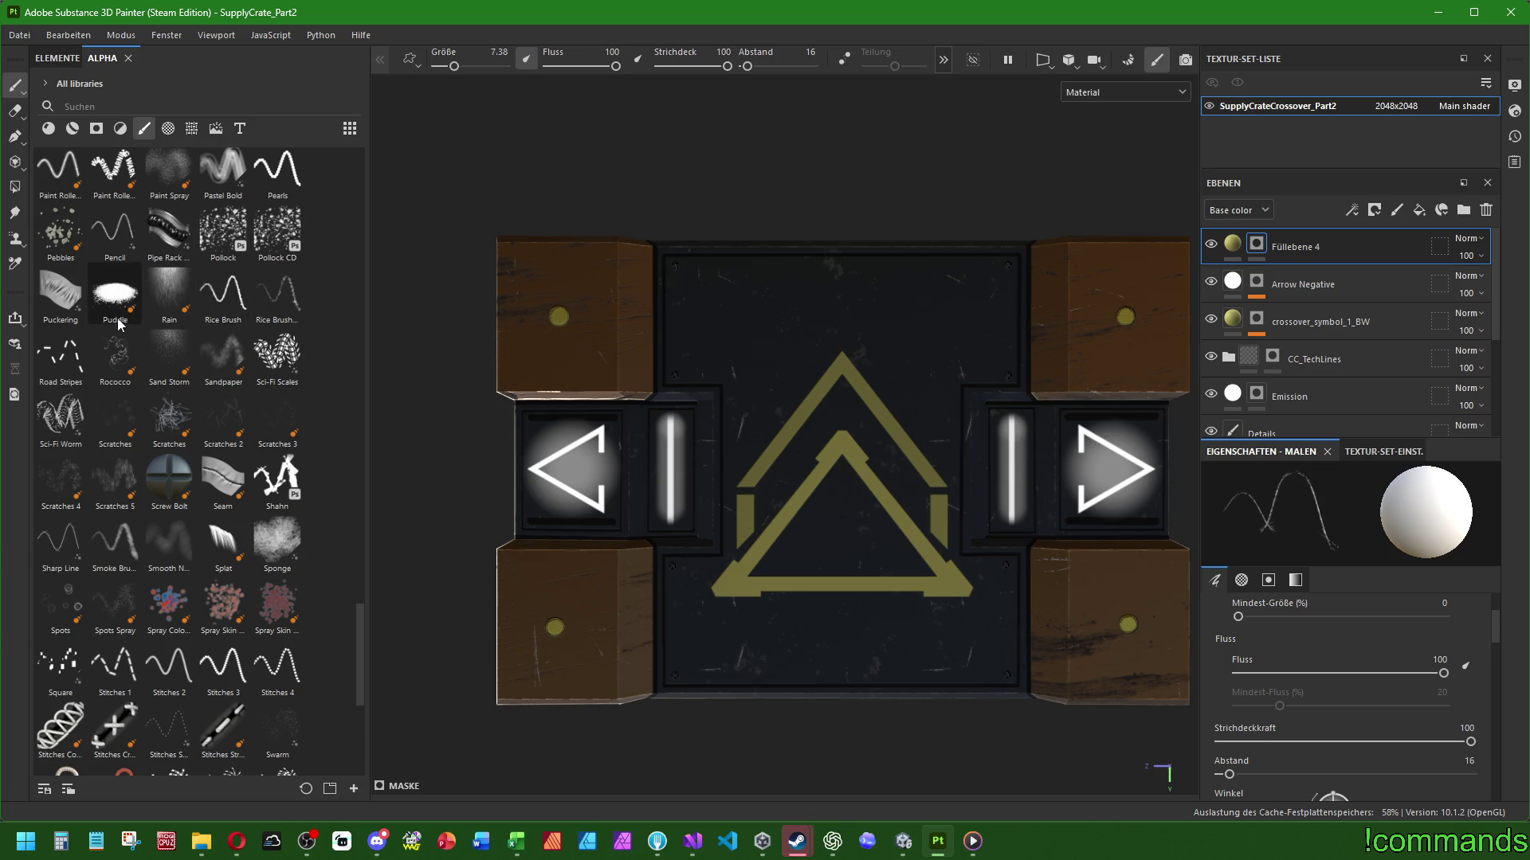
left_click(61, 355)
scroll(919, 655, "up", 3)
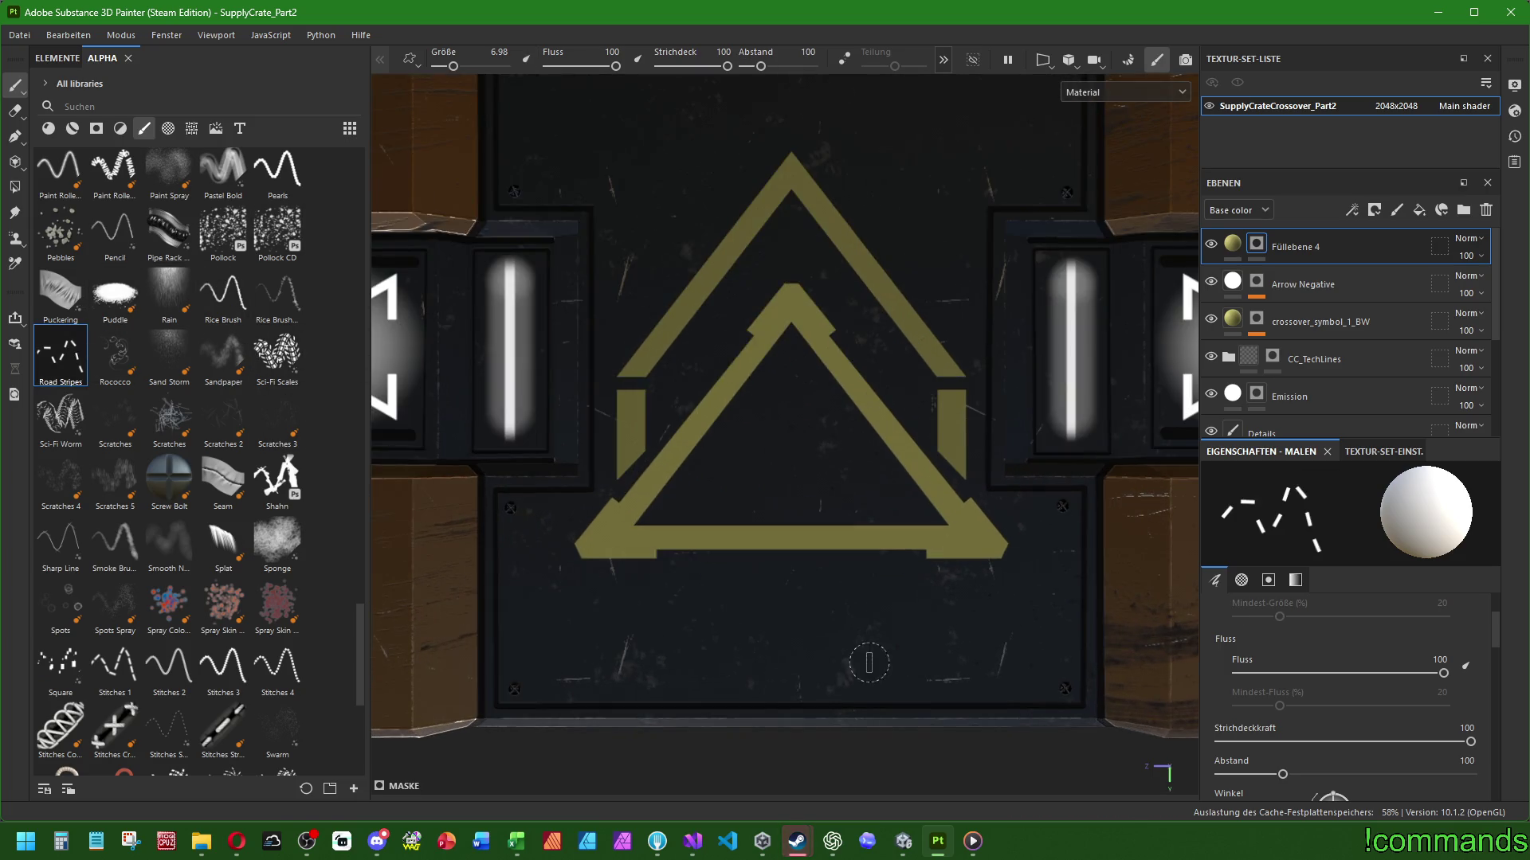
left_click(543, 511)
left_click(546, 683, "shift")
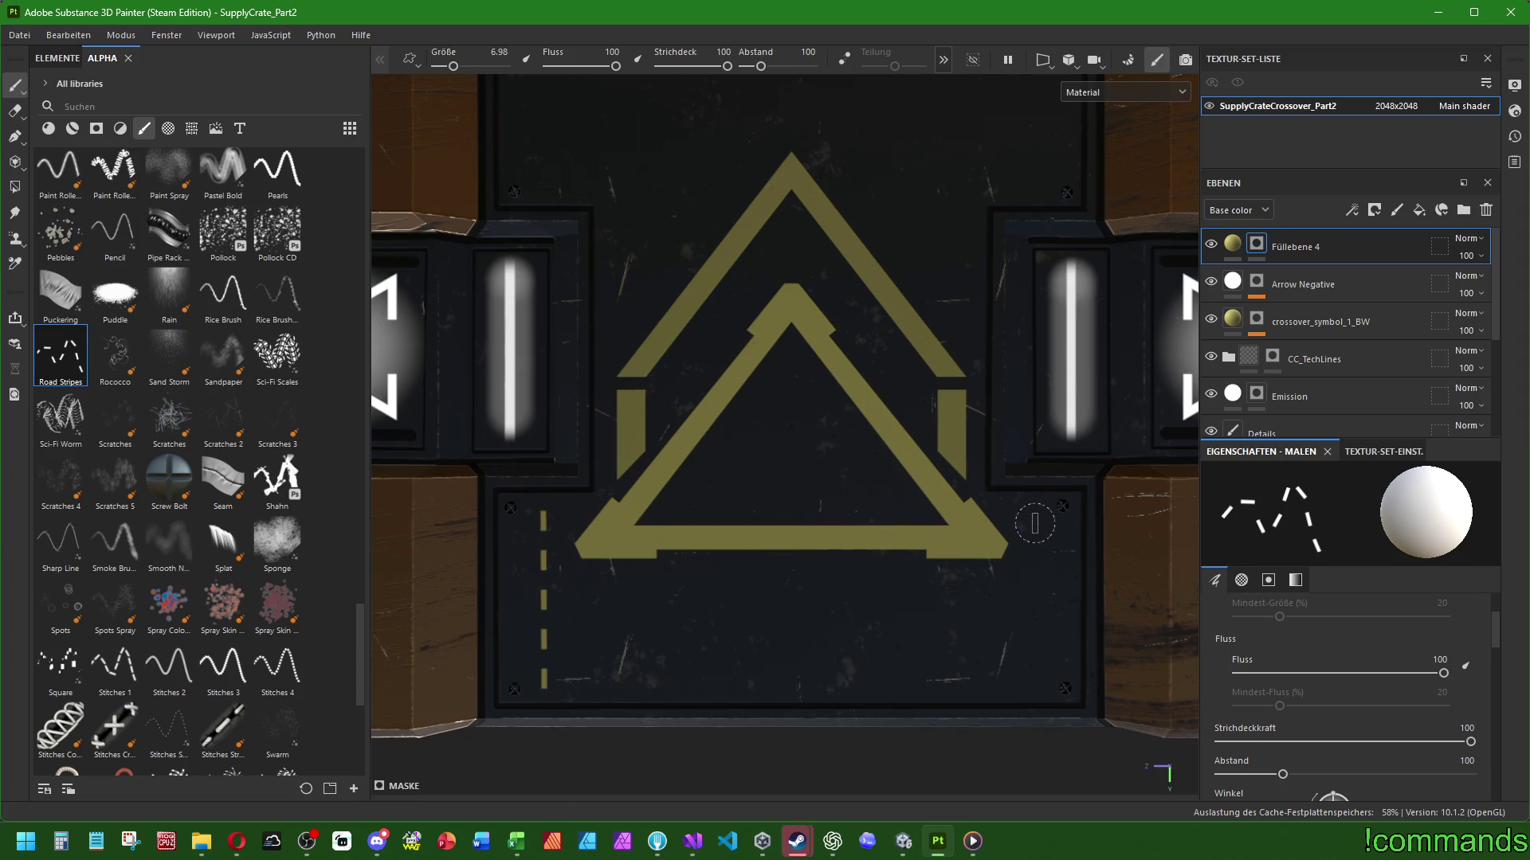
left_click(1031, 685, "shift")
Extend the dashed stripes up both edges to the panel top, then orbit to check
middle_click_drag(761, 292, 844, 420)
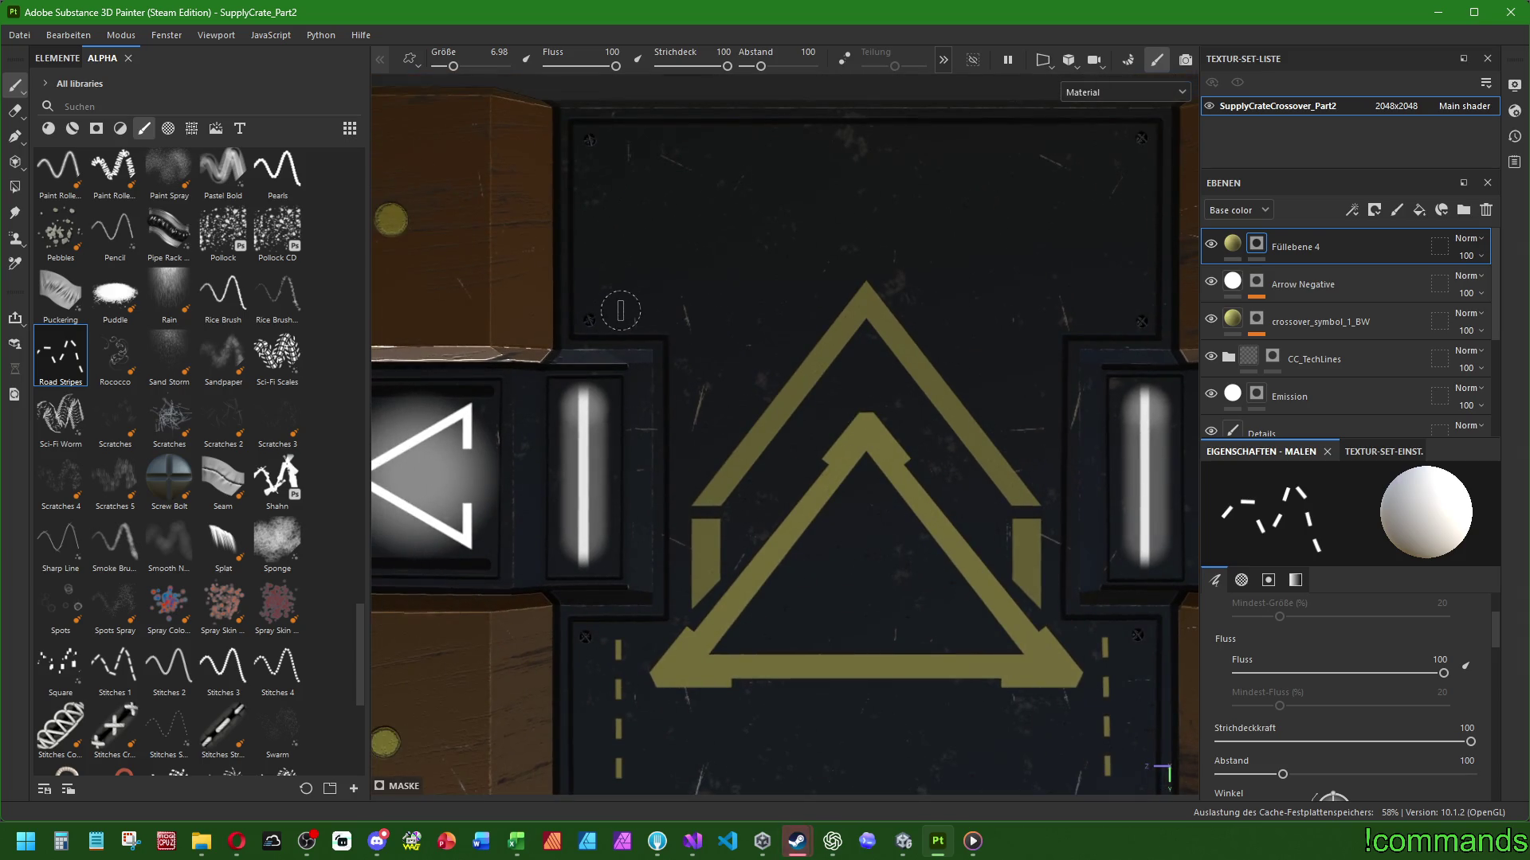
left_click(617, 139, "shift")
left_click(1106, 144, "shift")
scroll(1043, 356, "down", 5)
left_click_drag(806, 334, 826, 311, "alt")
left_click_drag(745, 428, 857, 381, "alt")
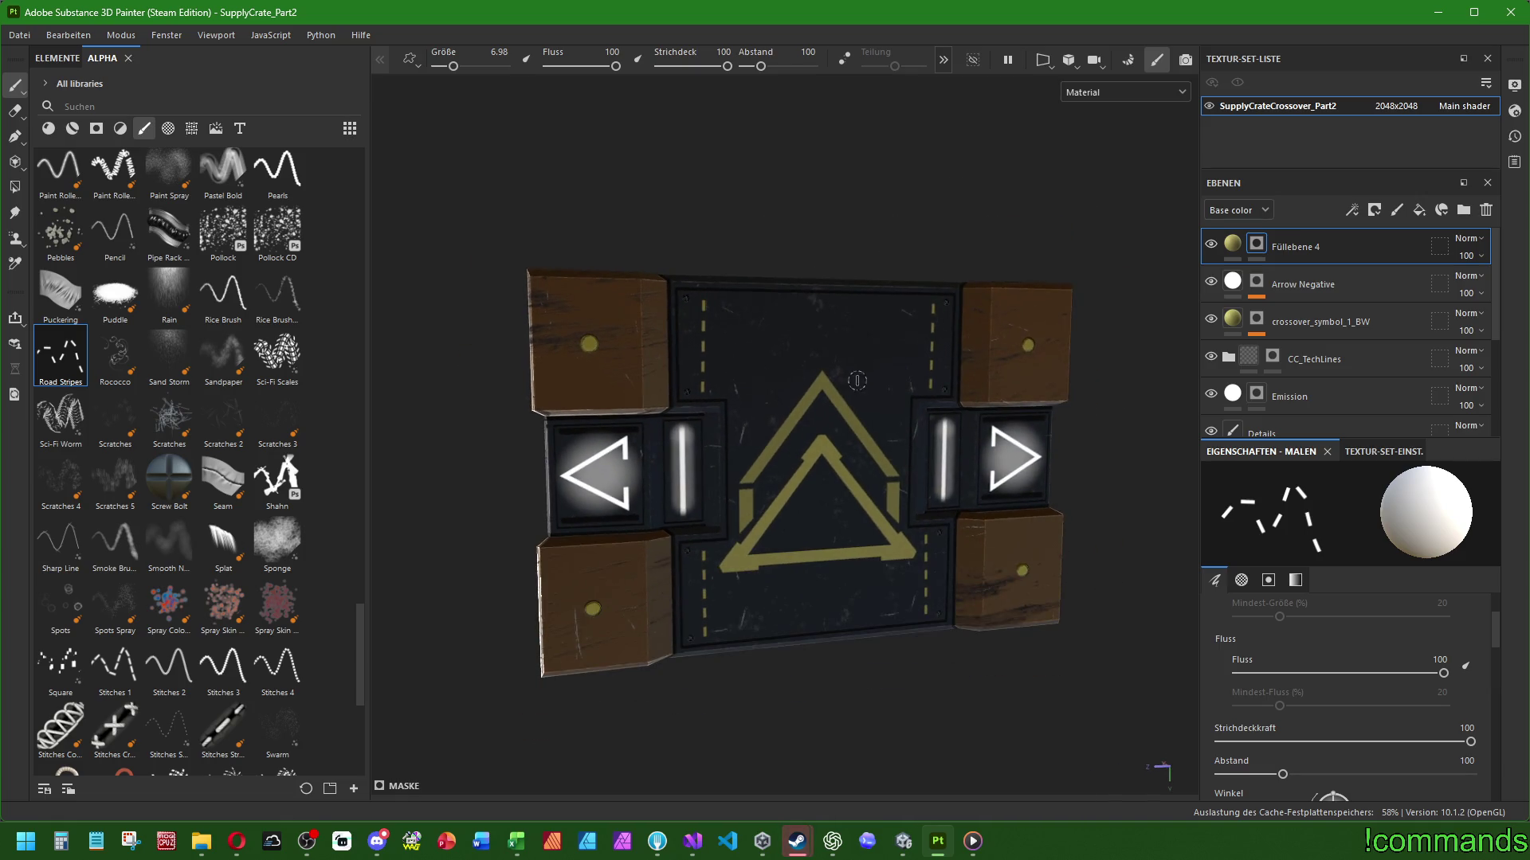
Select the Sandpaper alpha, enlarge the brush and scuff the wooden blocks around their bolts
left_click(223, 355)
scroll(513, 327, "up", 4)
scroll(512, 327, "down", 1)
mouse_move(606, 359)
right_mouse_down("ctrl")
mouse_move(670, 359)
mouse_move(637, 374)
right_mouse_up("ctrl")
left_click_drag(605, 370, 608, 369)
left_click_drag(916, 526, 682, 343, "alt")
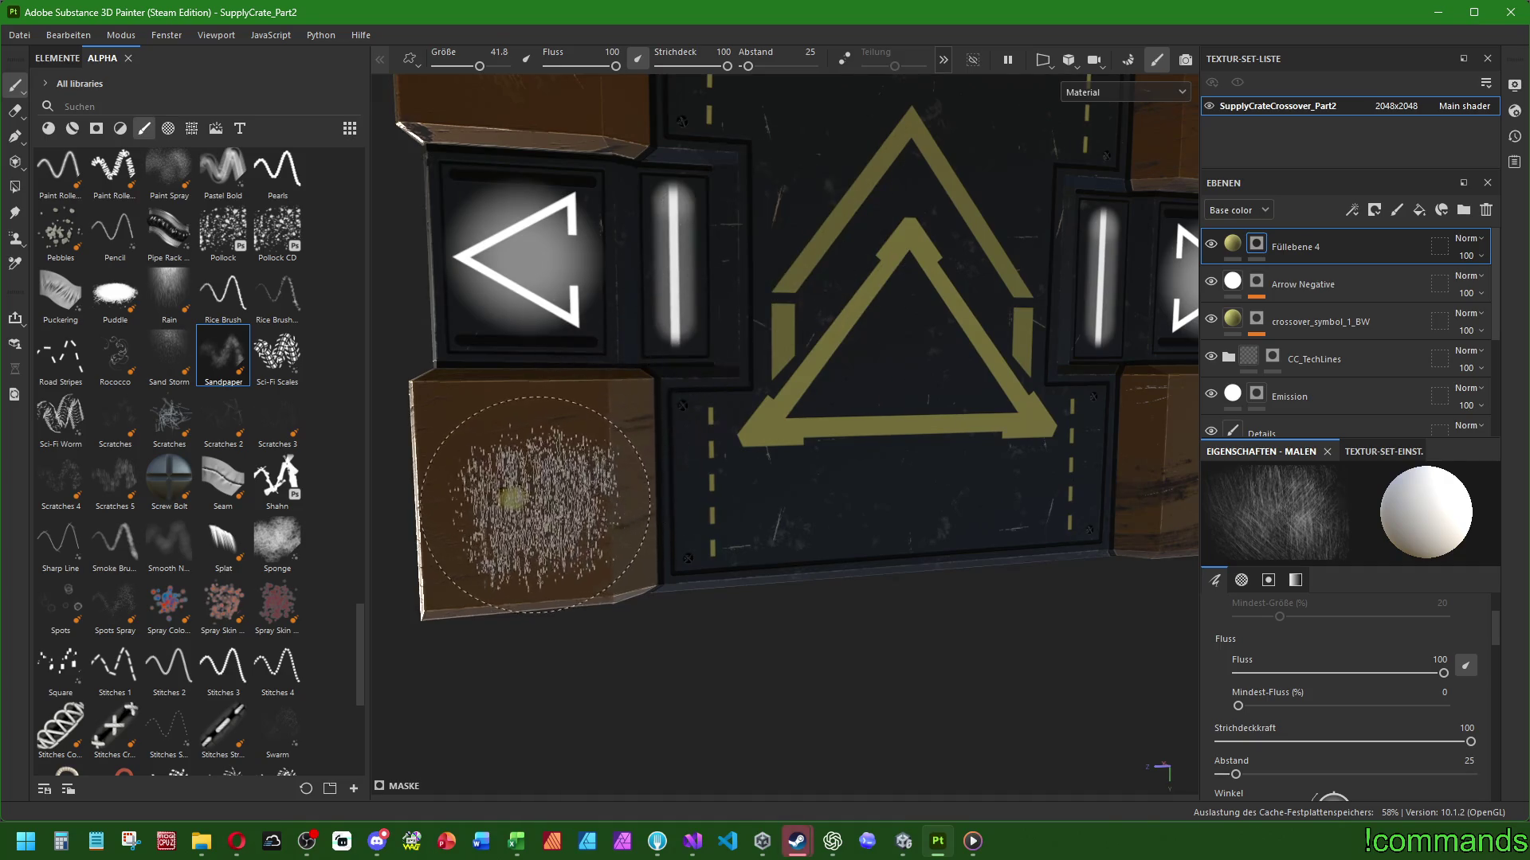
right_click_drag(547, 546, 518, 547, "ctrl")
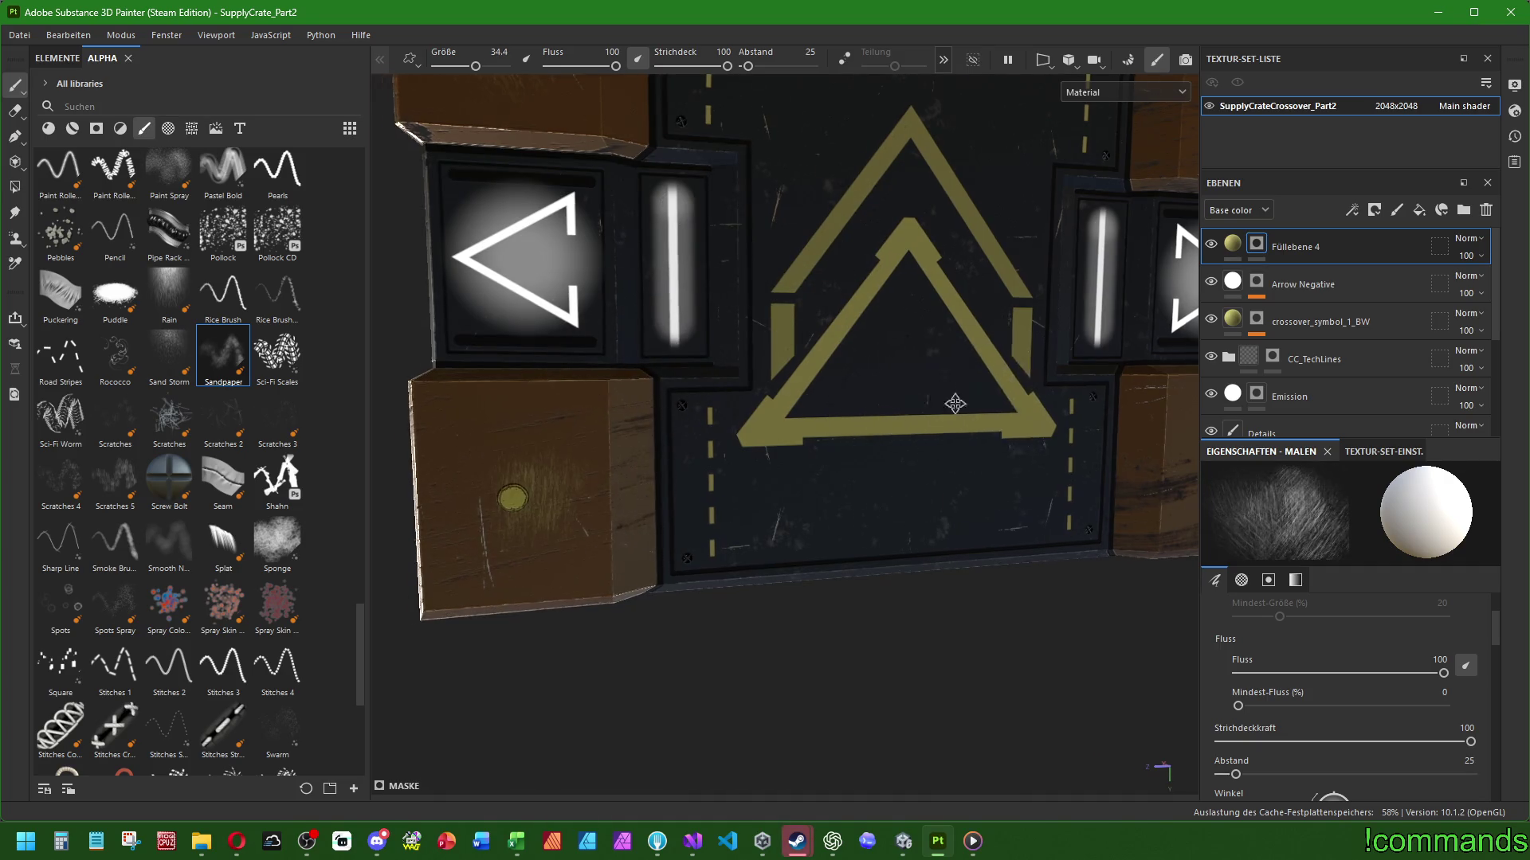
middle_click_drag(966, 478, 598, 470, "alt")
middle_click_drag(932, 309, 717, 273, "alt")
left_click_drag(701, 303, 637, 319)
right_click_drag(590, 478, 558, 478, "ctrl")
Shrink the brush, frame the whole crate with F and orbit to inspect
right_click_drag(772, 539, 682, 512, "ctrl")
scroll(665, 478, "down", 1)
key("f")
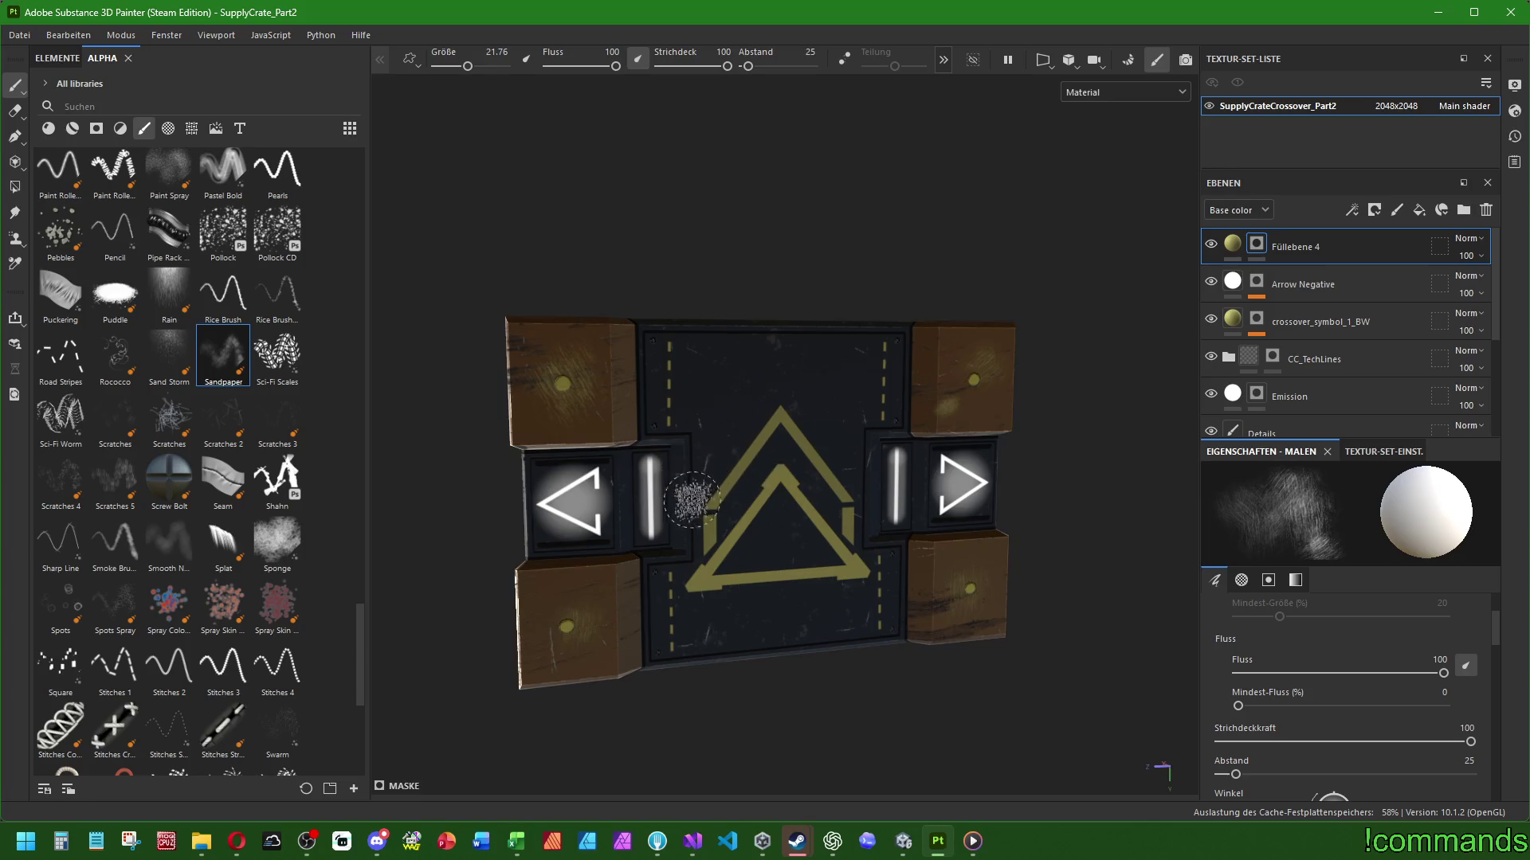
scroll(701, 502, "down", 2)
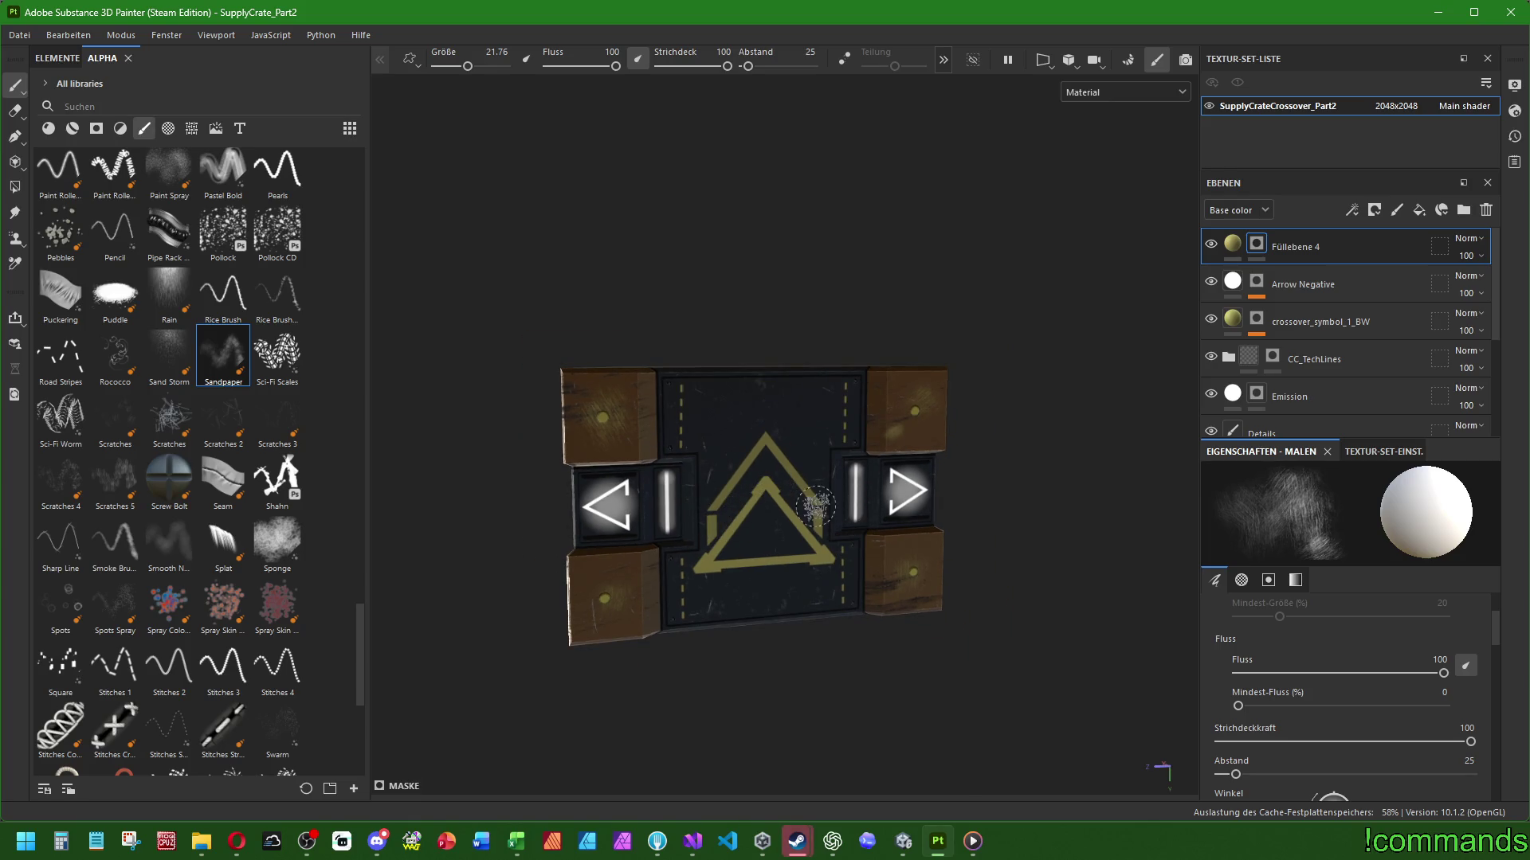
scroll(805, 504, "up", 2)
left_click_drag(844, 512, 867, 516, "alt")
Bring the Unity editor forward briefly, then return to Substance Painter
mouse_move(903, 842)
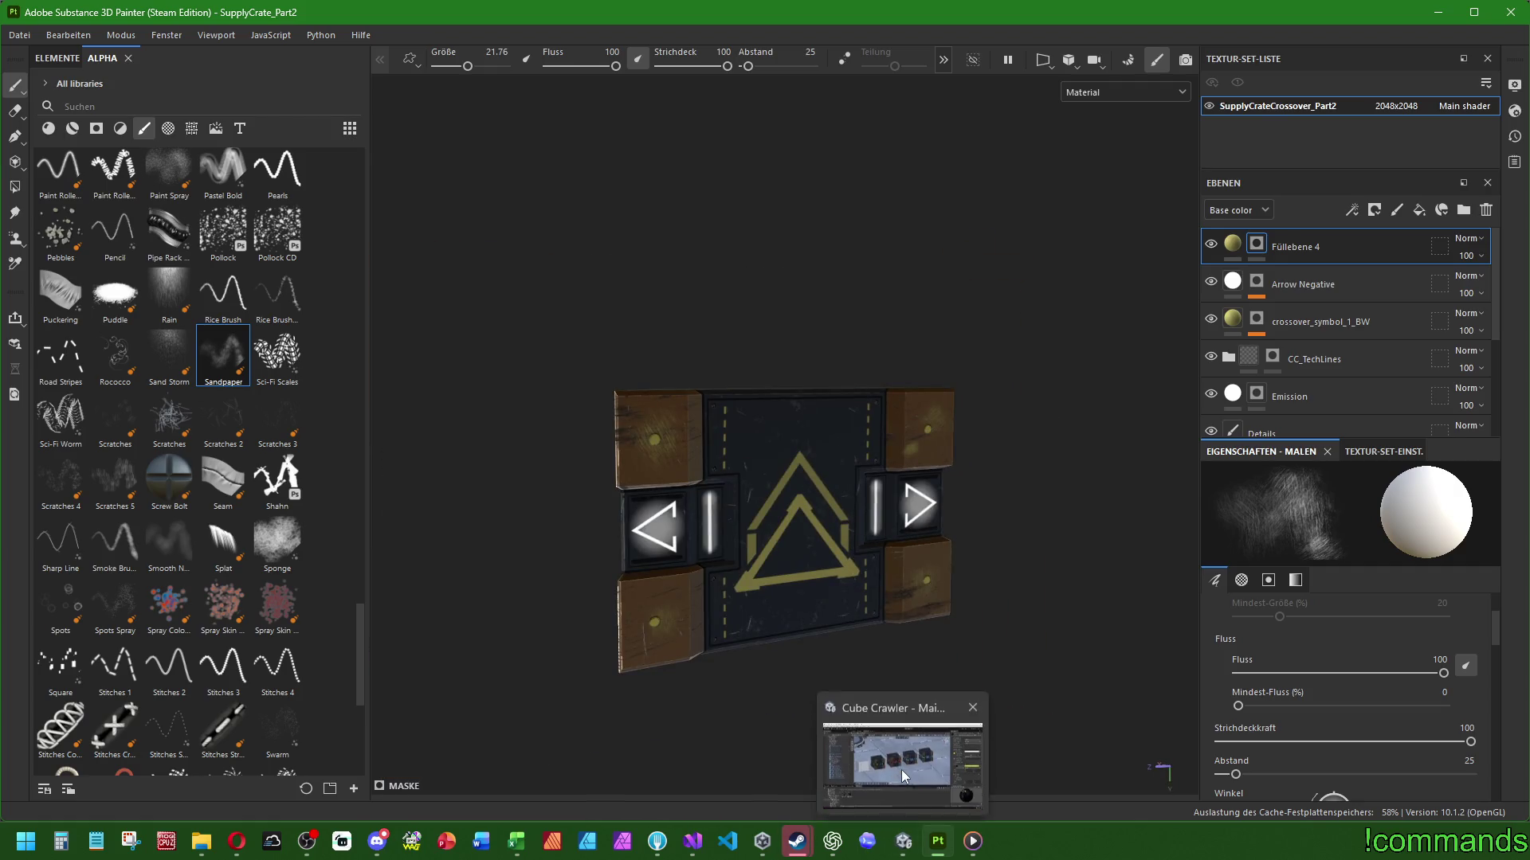
left_click(901, 769)
key("alt+Tab")
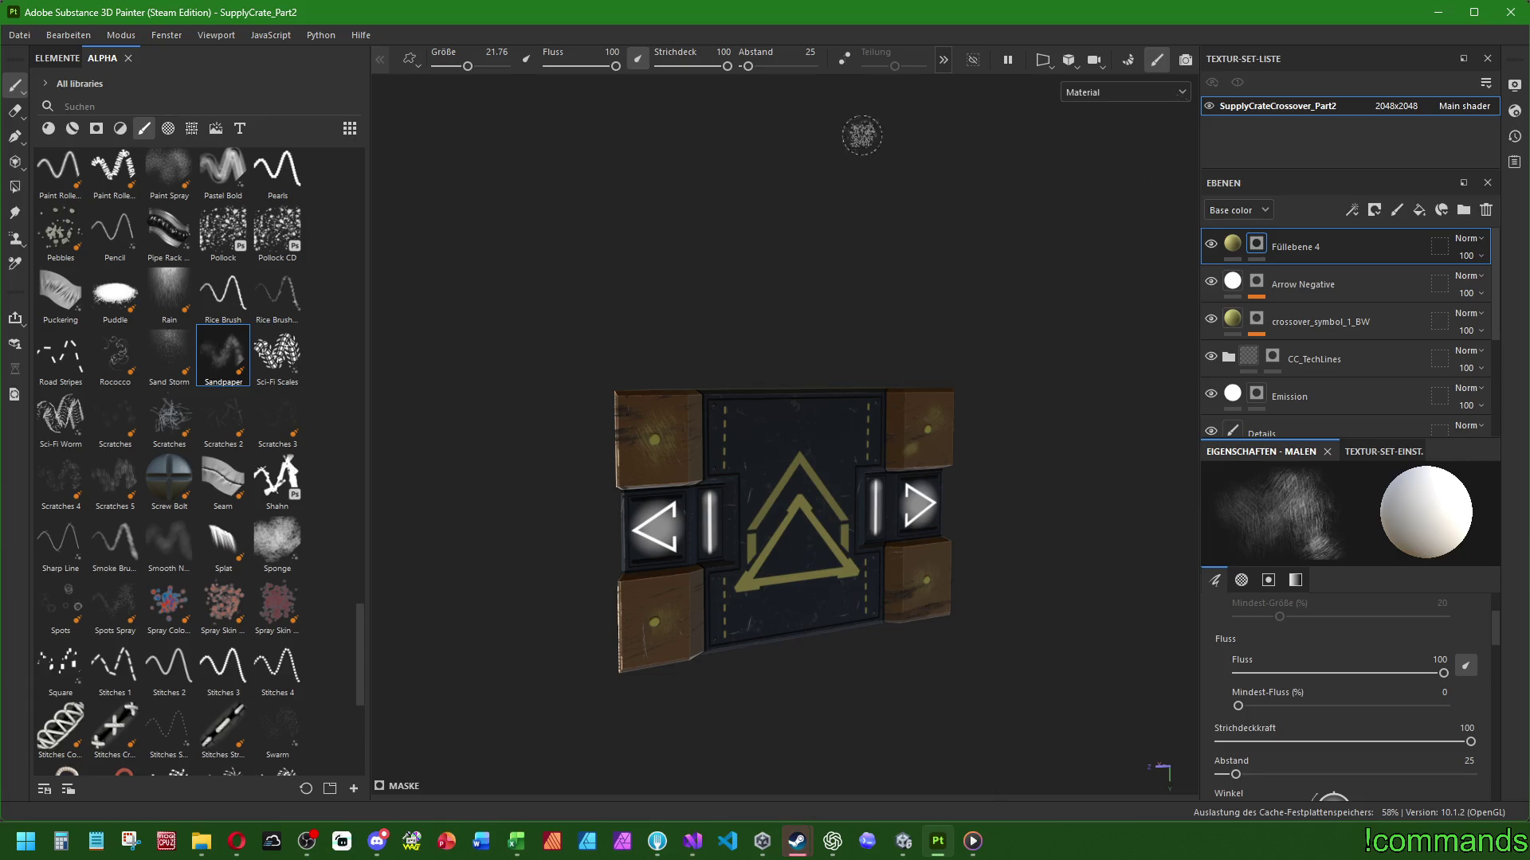
left_click(20, 36)
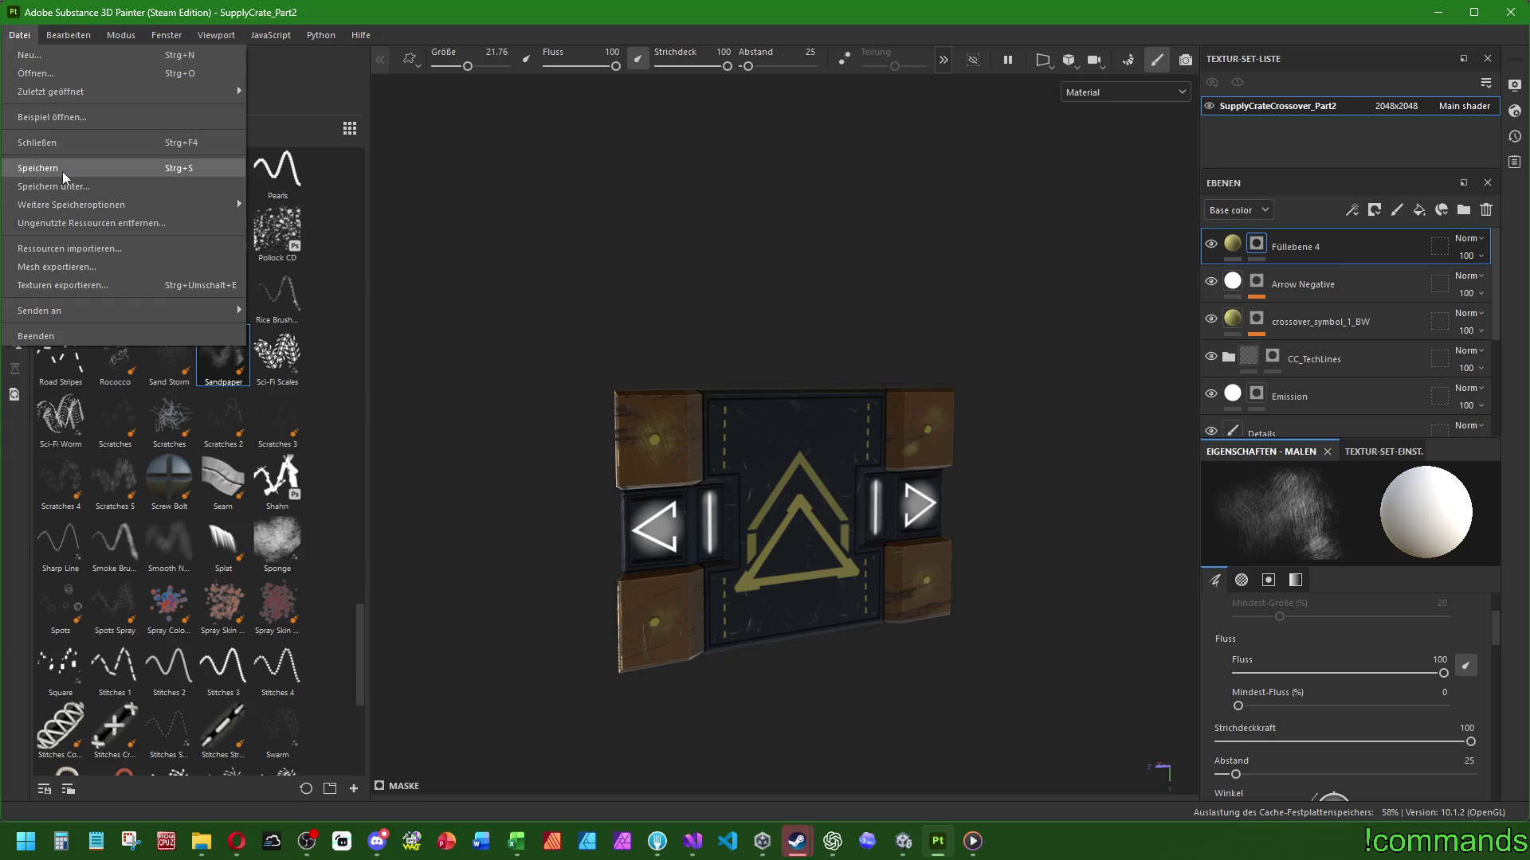
Save the Substance Painter project via Datei > Speichern
left_click(40, 169)
left_click(20, 35)
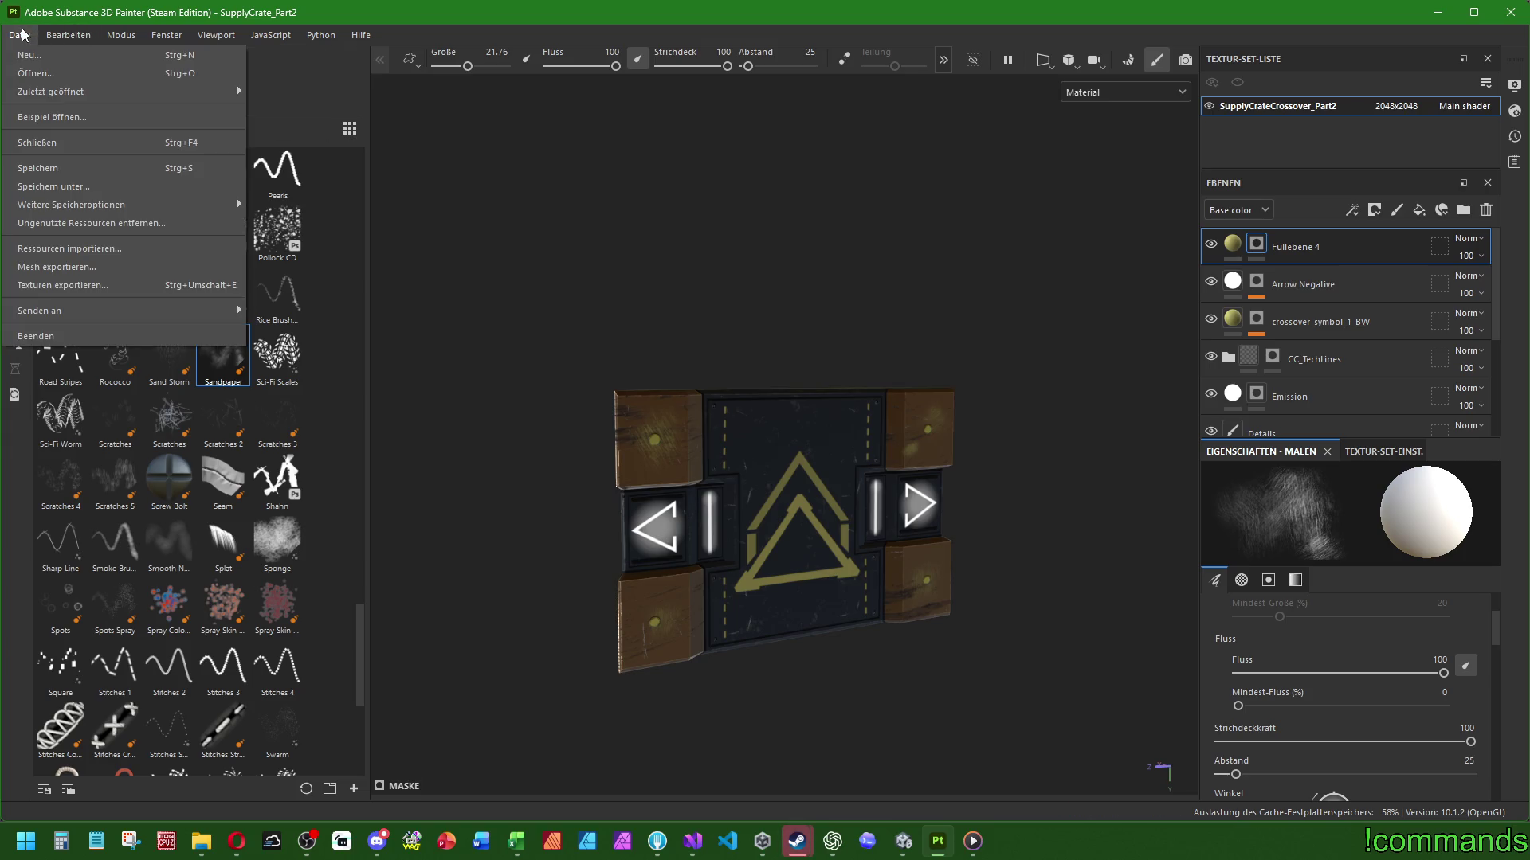
left_click(23, 35)
left_click(17, 35)
left_click(42, 163)
In Texturen exportieren, set the output folder to Crossover
left_click(20, 36)
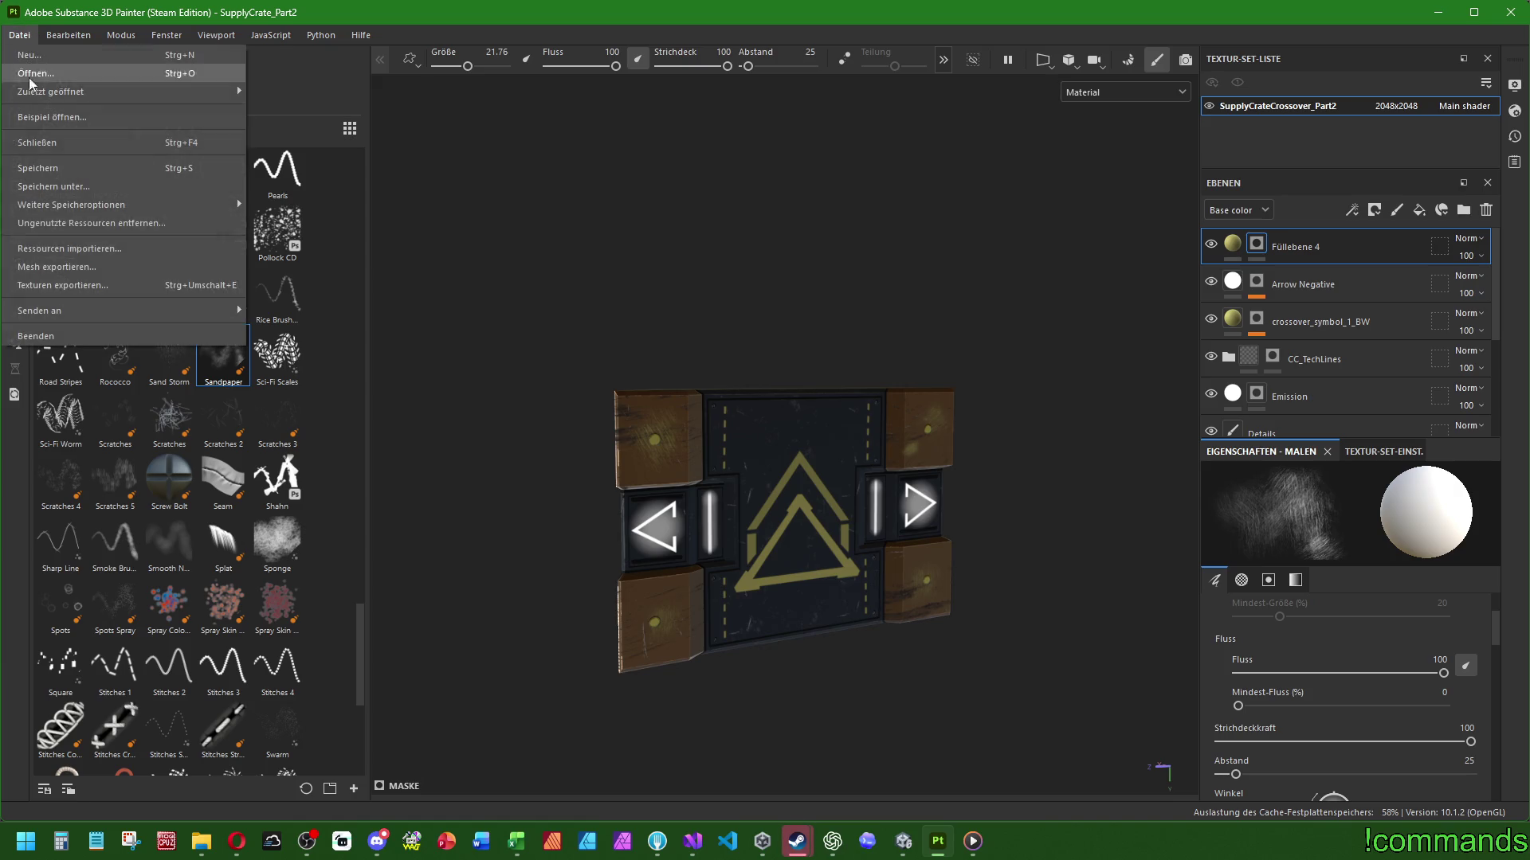
left_click(44, 286)
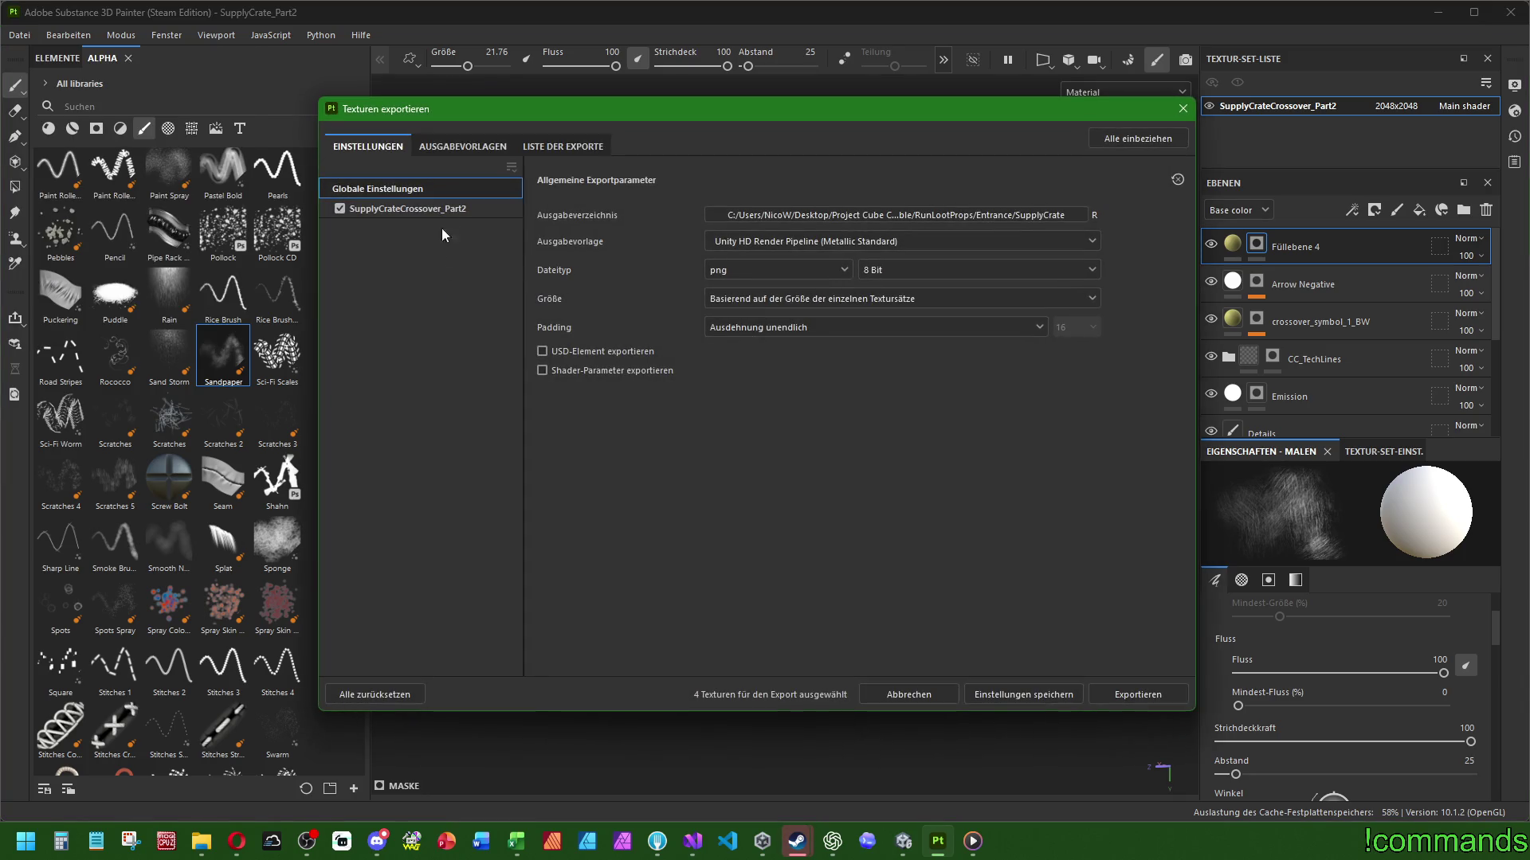
left_click(867, 212)
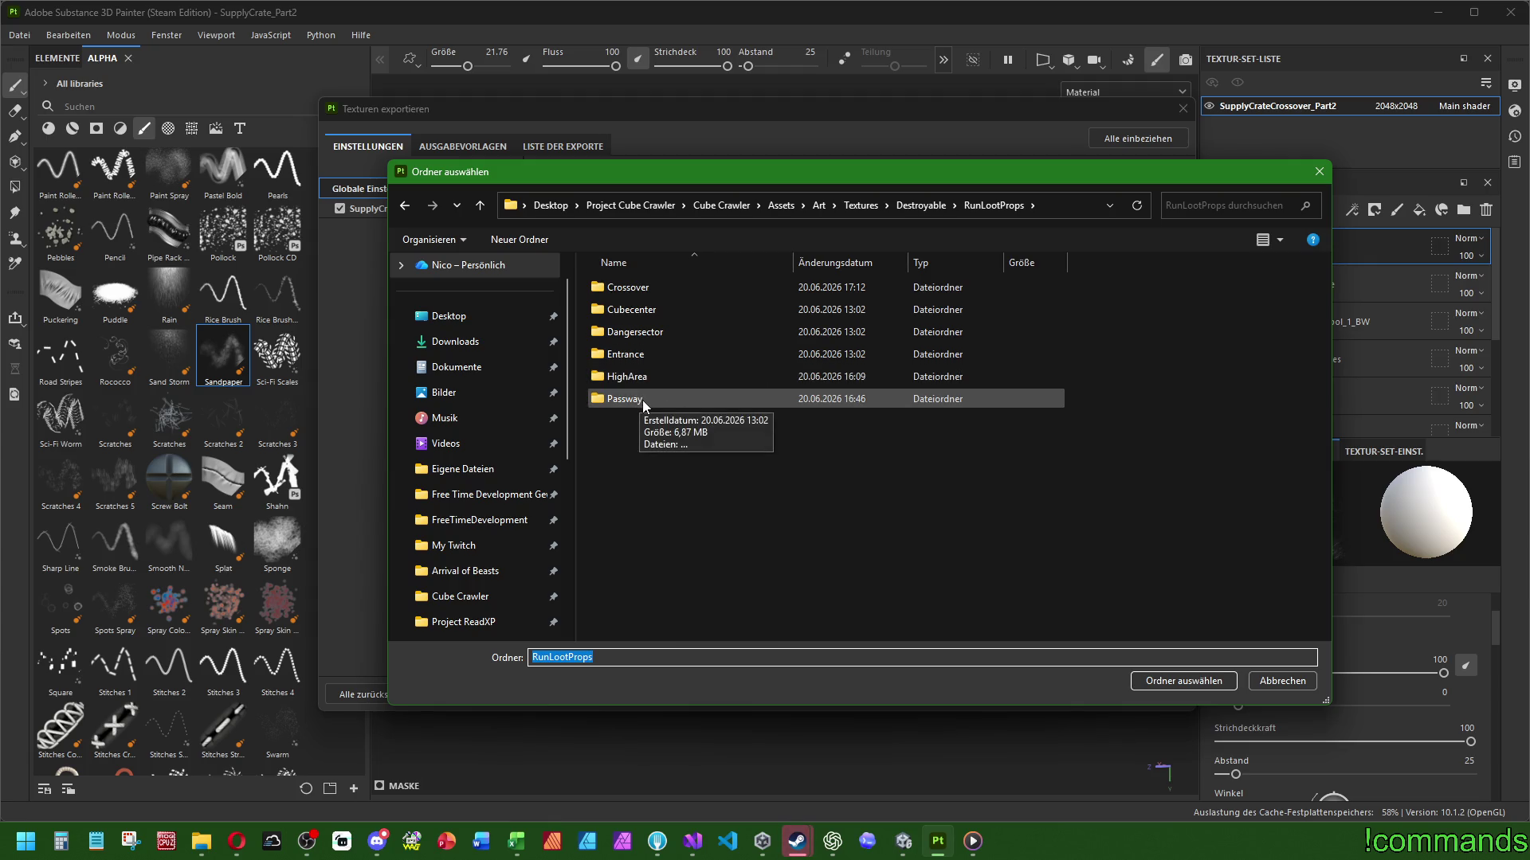
double_click(626, 287)
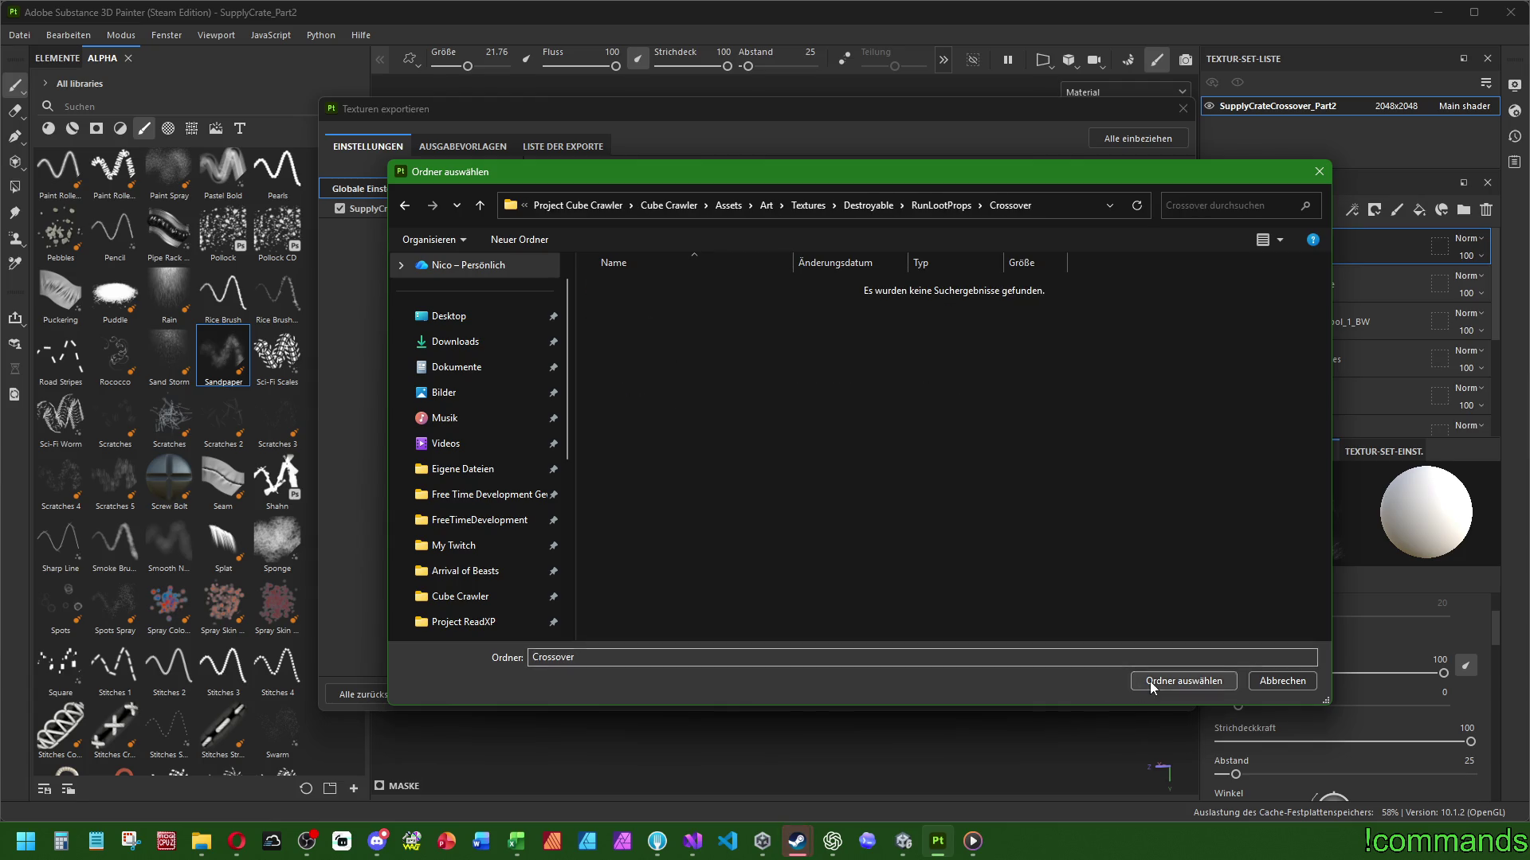
left_click(1151, 683)
Choose the Unity Universal Render Pipeline preset and export the four PNG texture maps
left_click(462, 146)
left_click(454, 546)
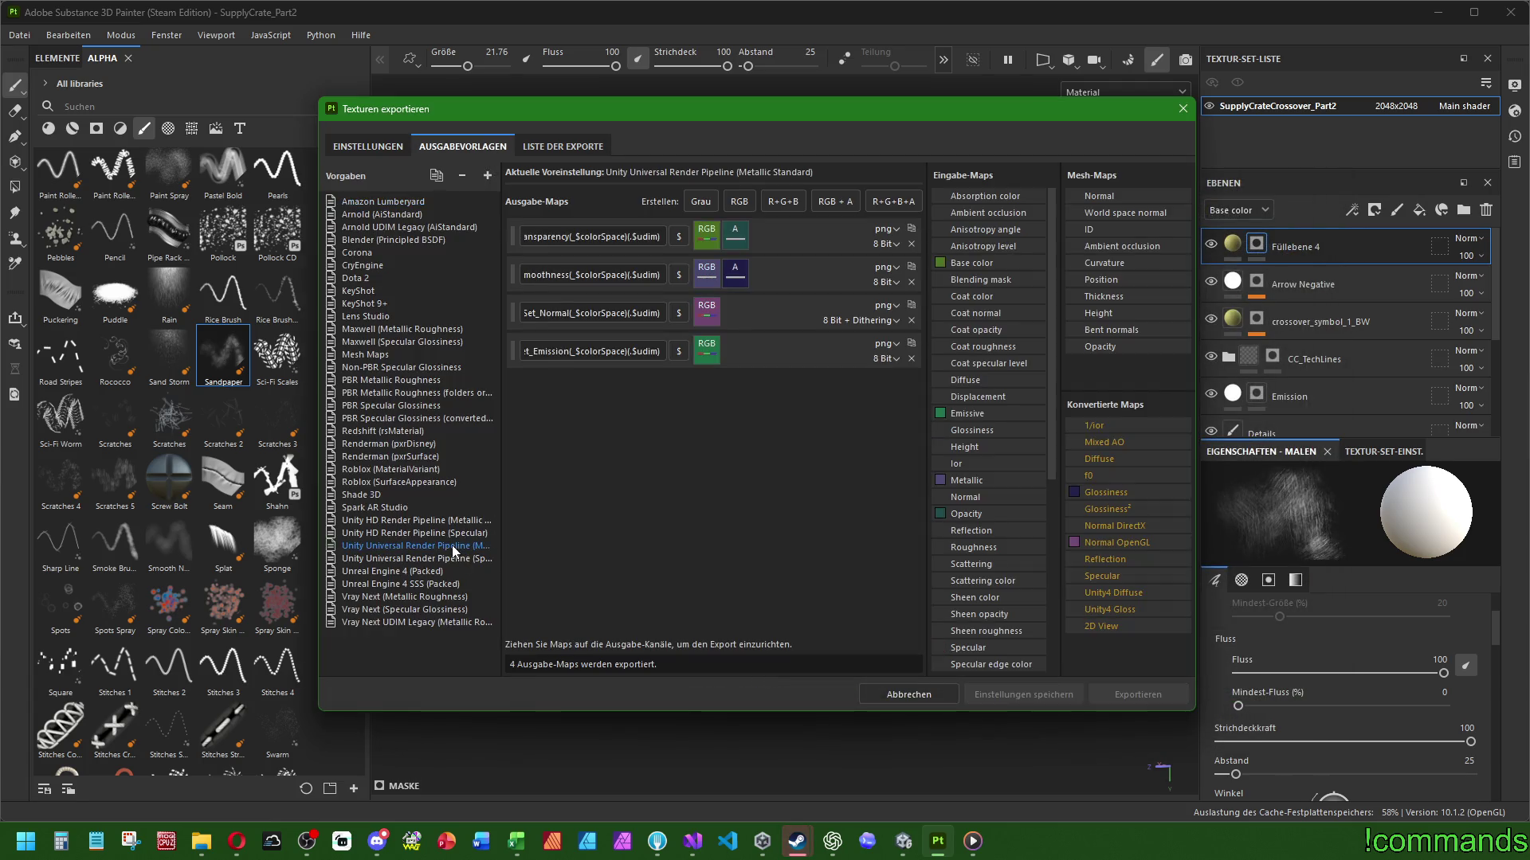
left_click(367, 146)
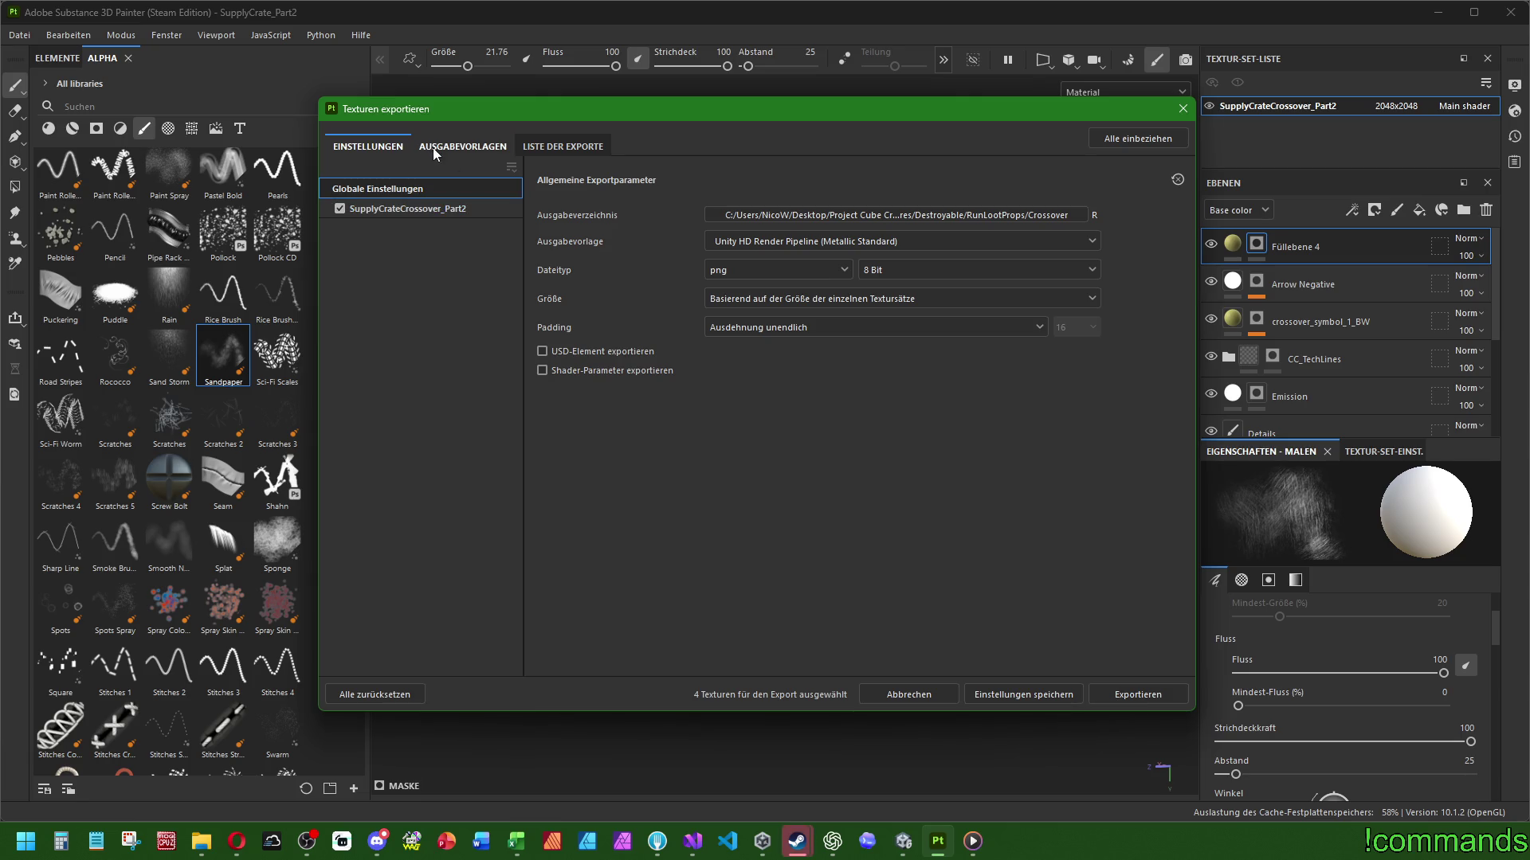
left_click(459, 152)
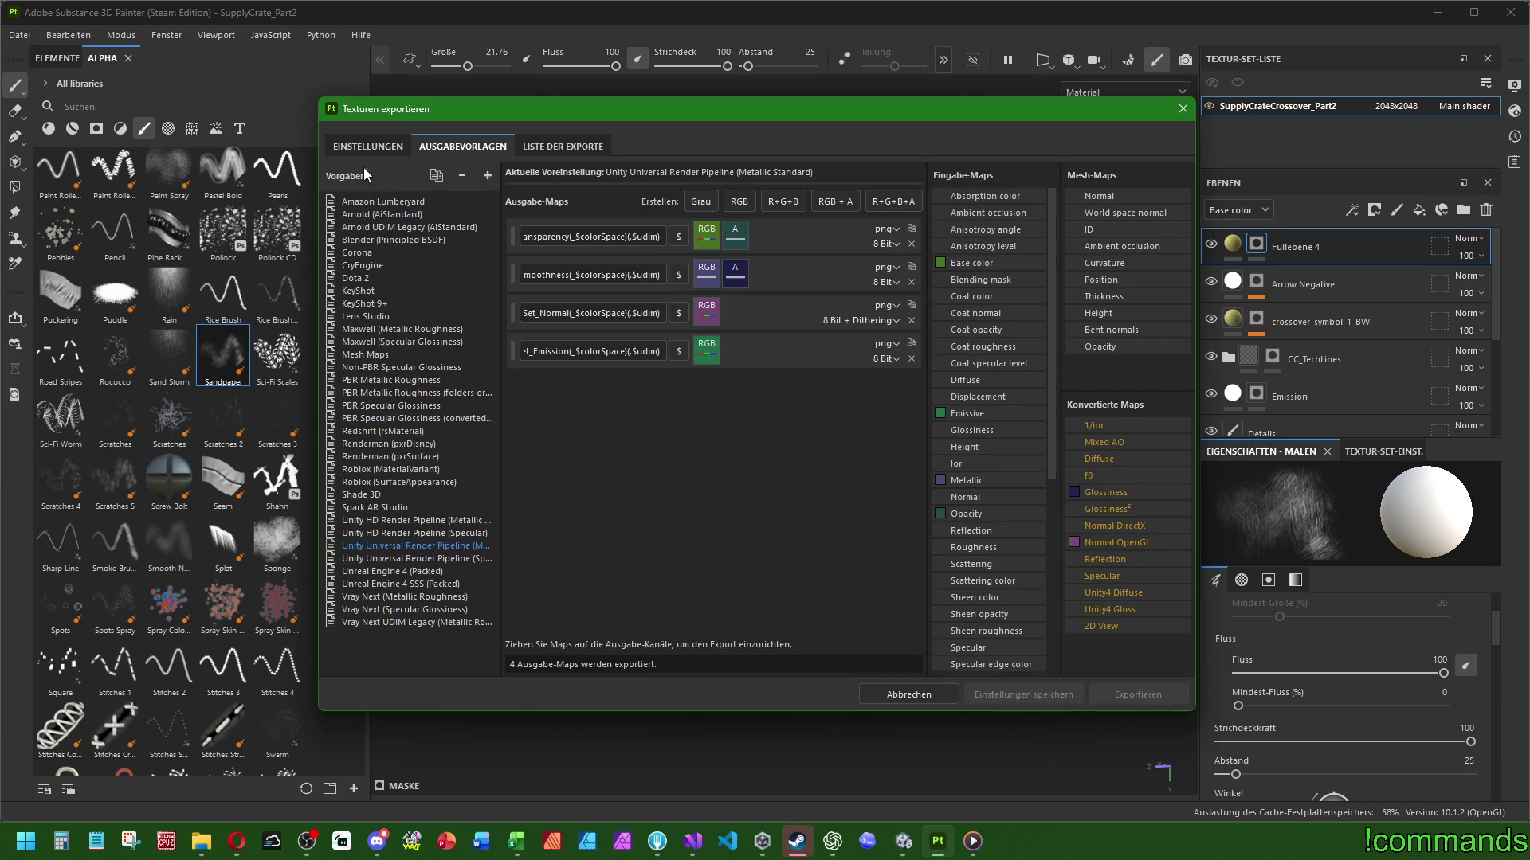
left_click(367, 146)
left_click(1131, 693)
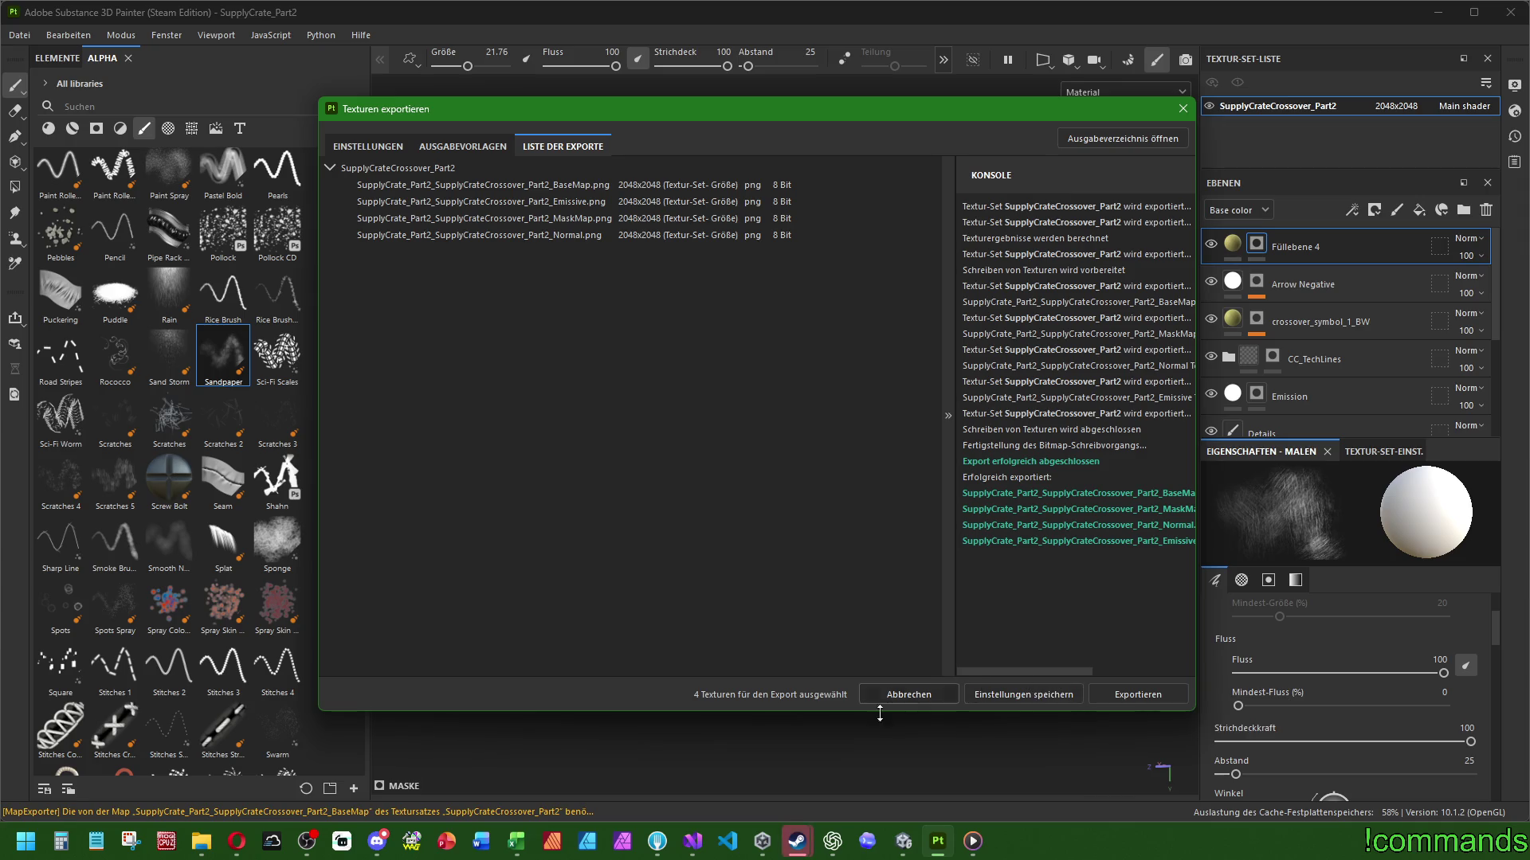
mouse_move(797, 841)
left_click(853, 765)
Send the Twitch channel URL in the Steam friend chat and close the chat window
left_click_drag(1067, 208, 818, 196)
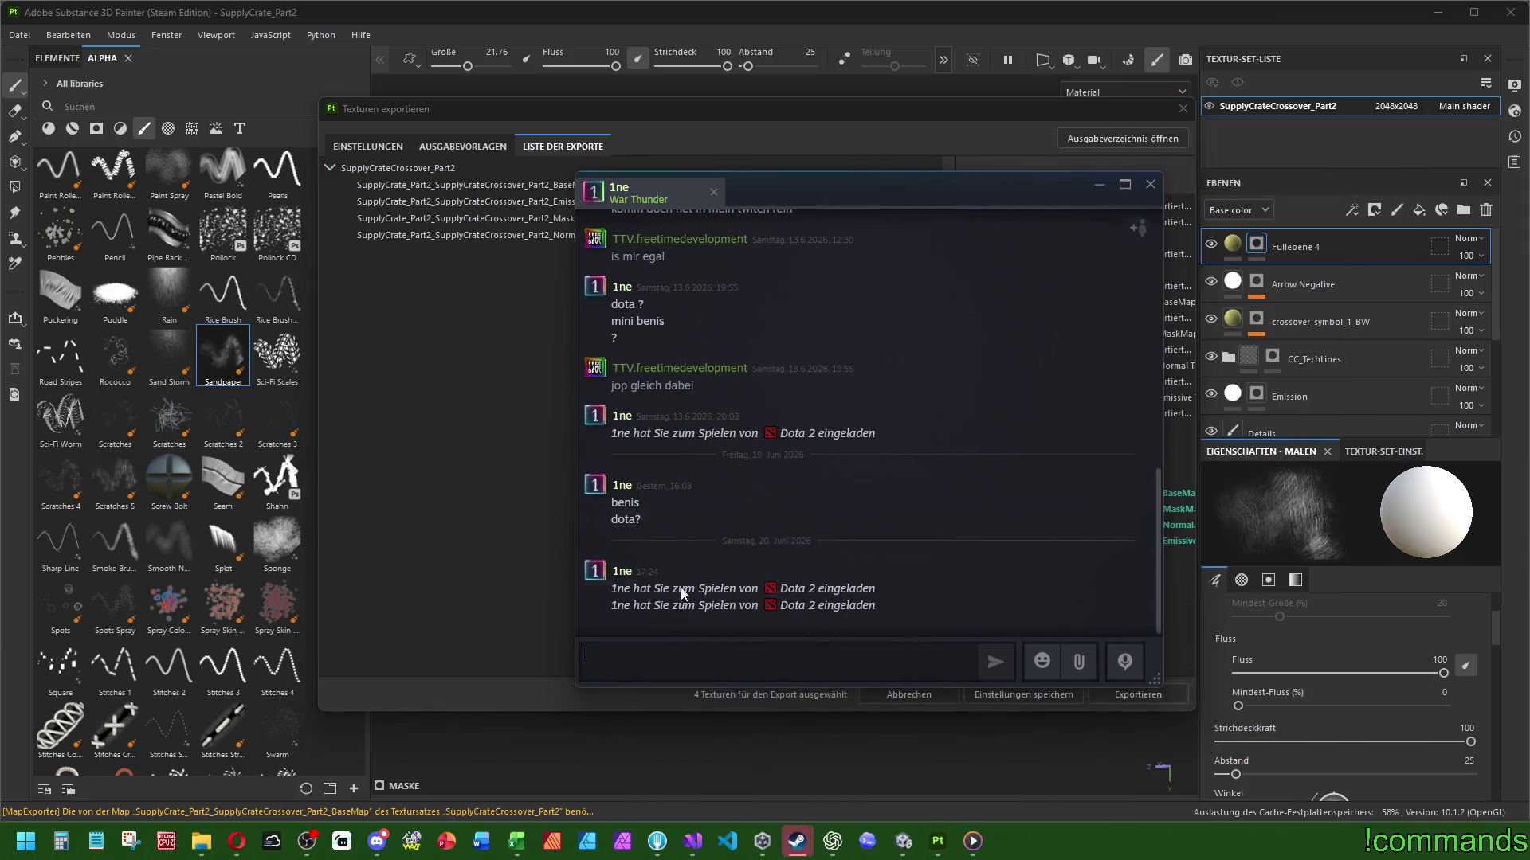
type("http")
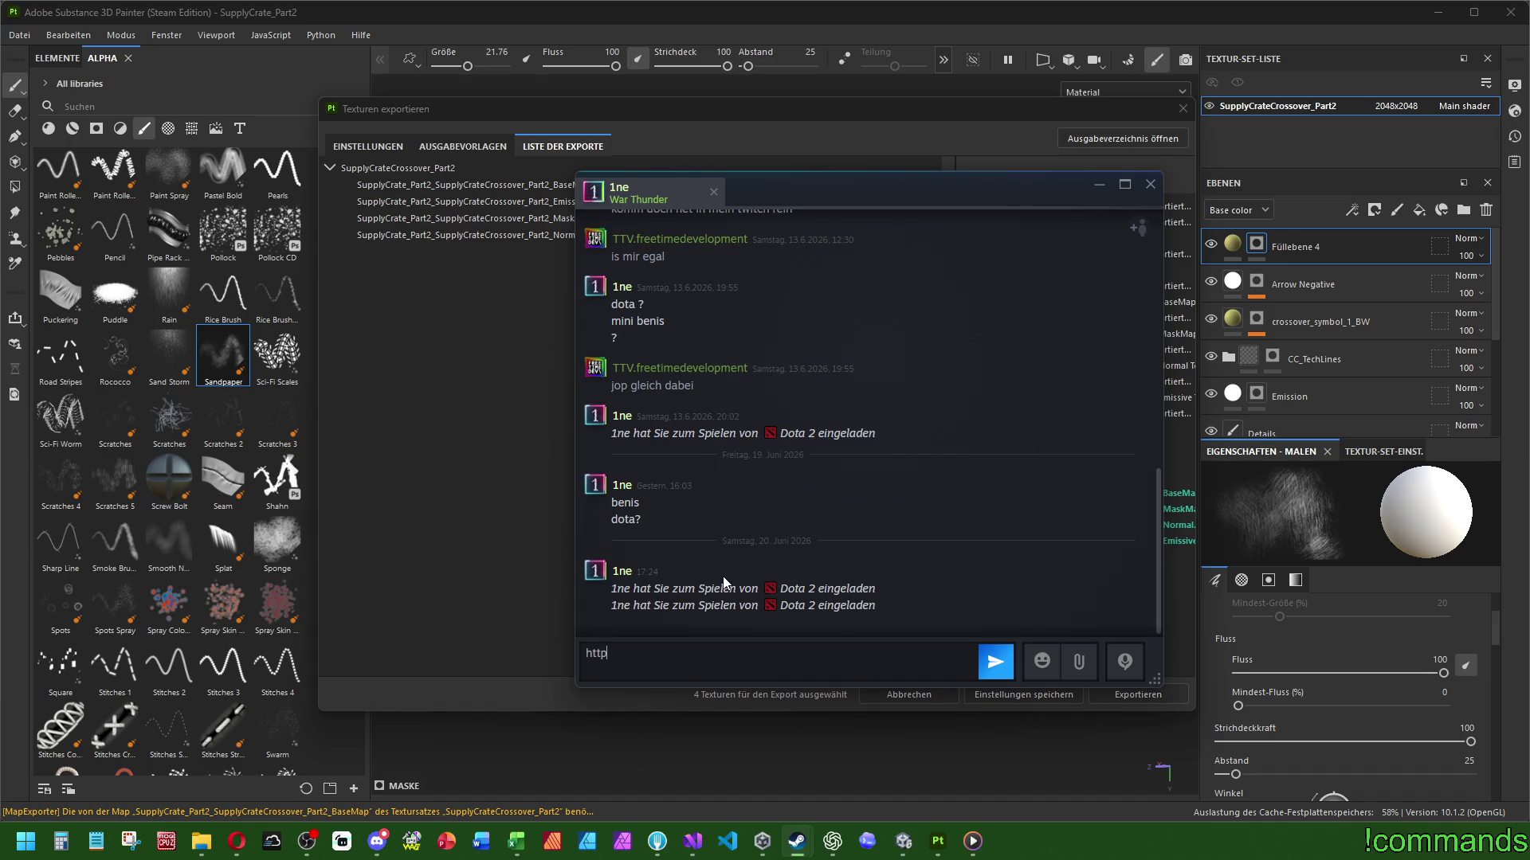
type("s://www")
type(".twitch.tv/")
type("freetimedevel")
type("opment")
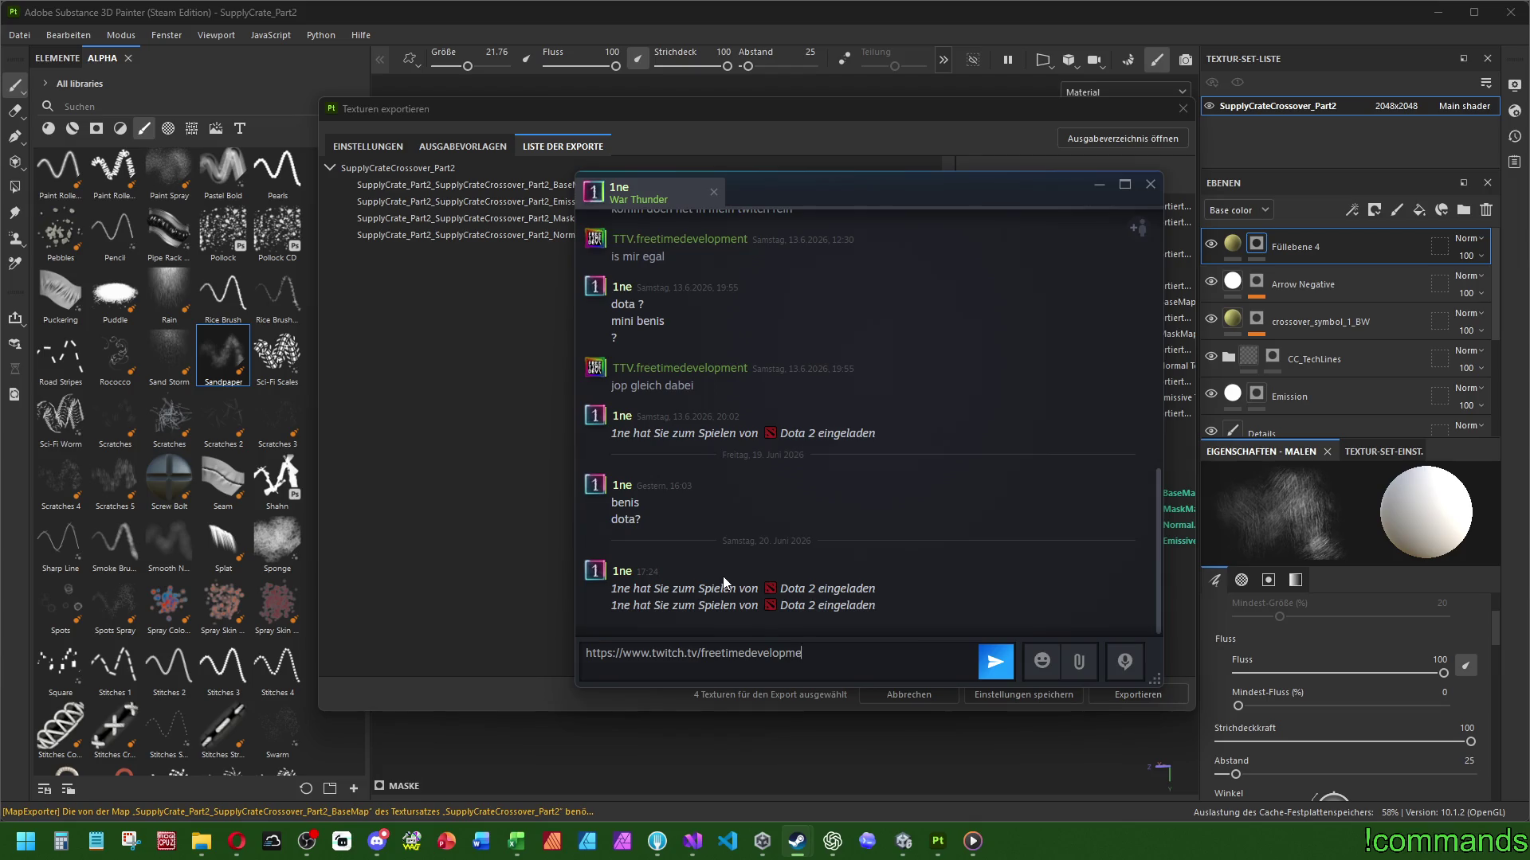
key("Return")
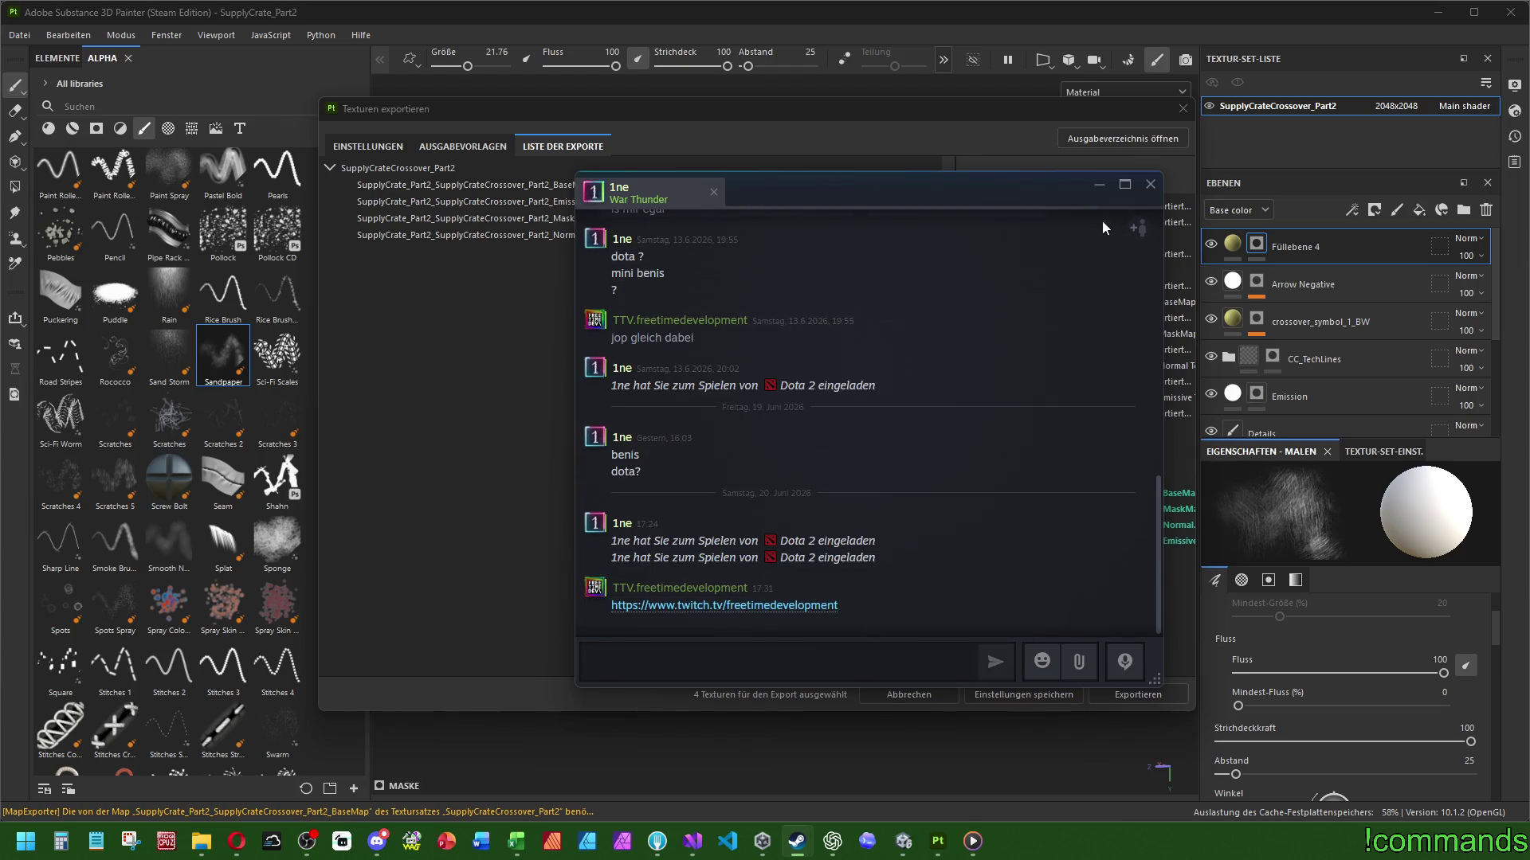
left_click(1148, 186)
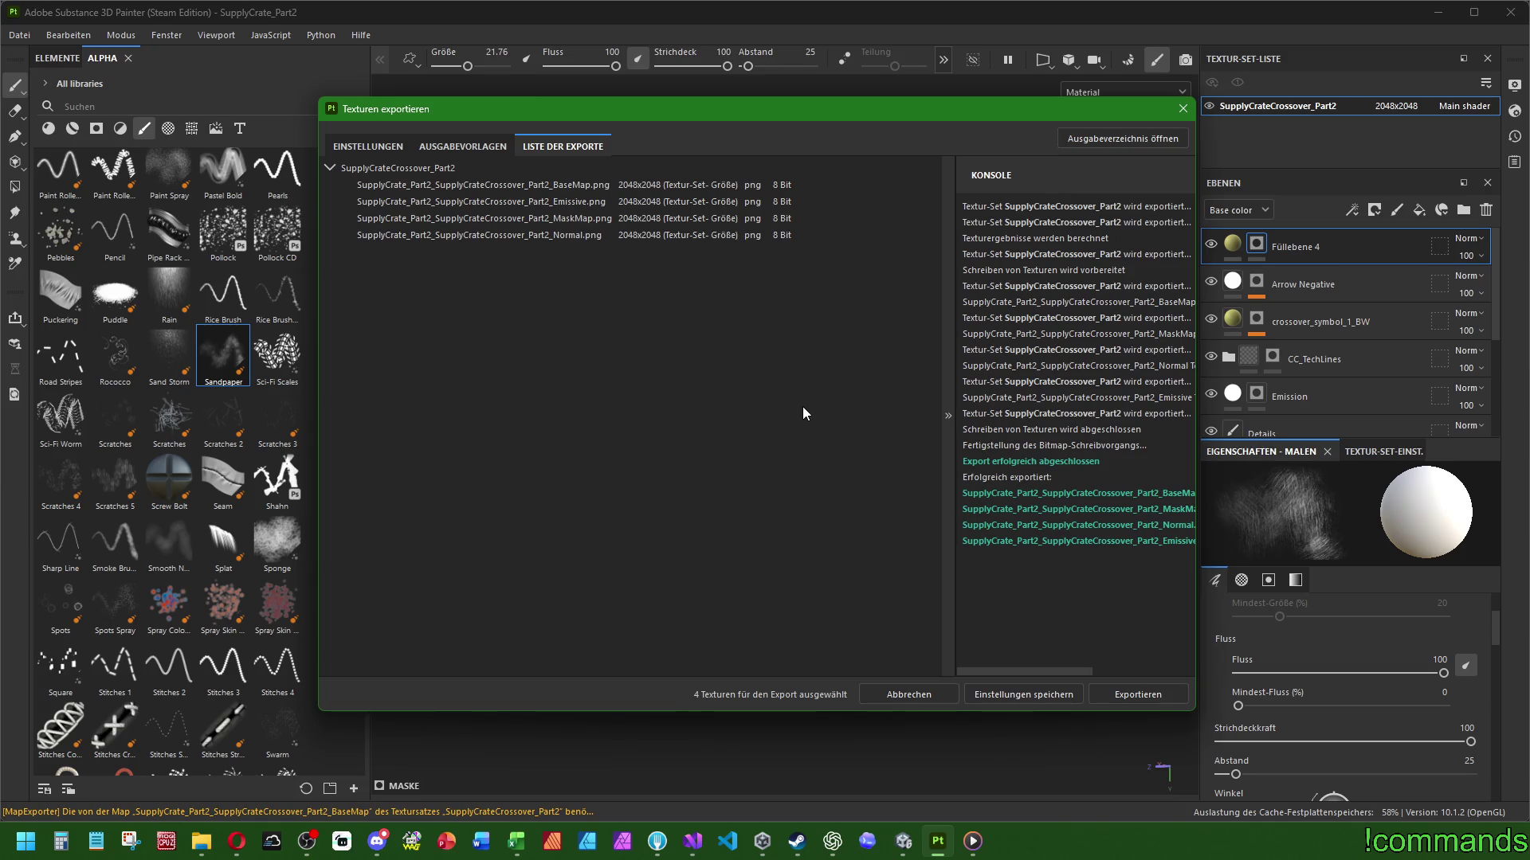
Close the texture export dialog and maximize the AI Song Maker browser window
left_click(1183, 112)
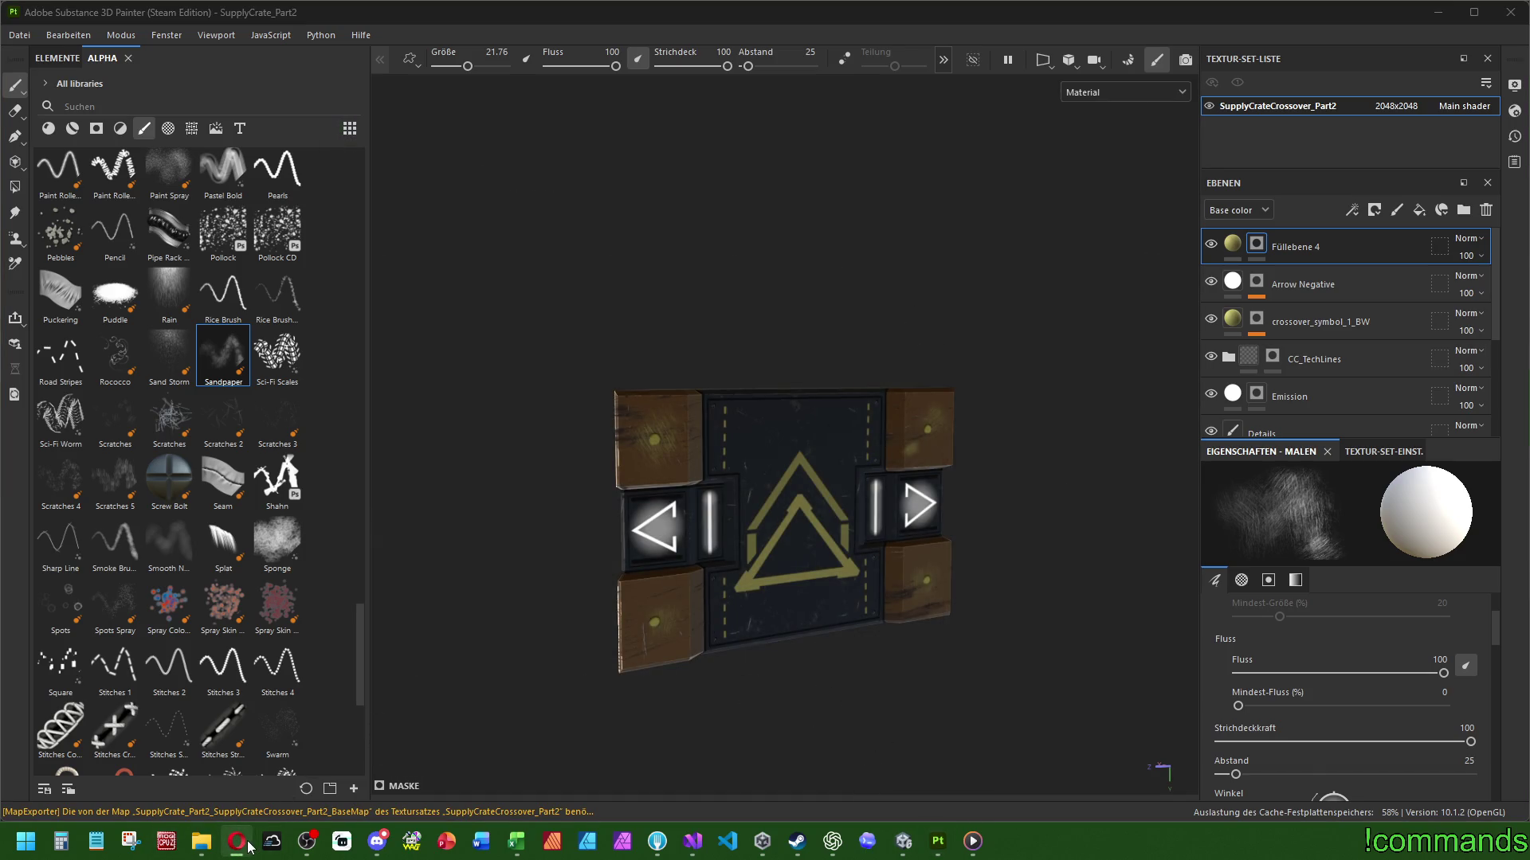
mouse_move(248, 845)
key("alt+Tab")
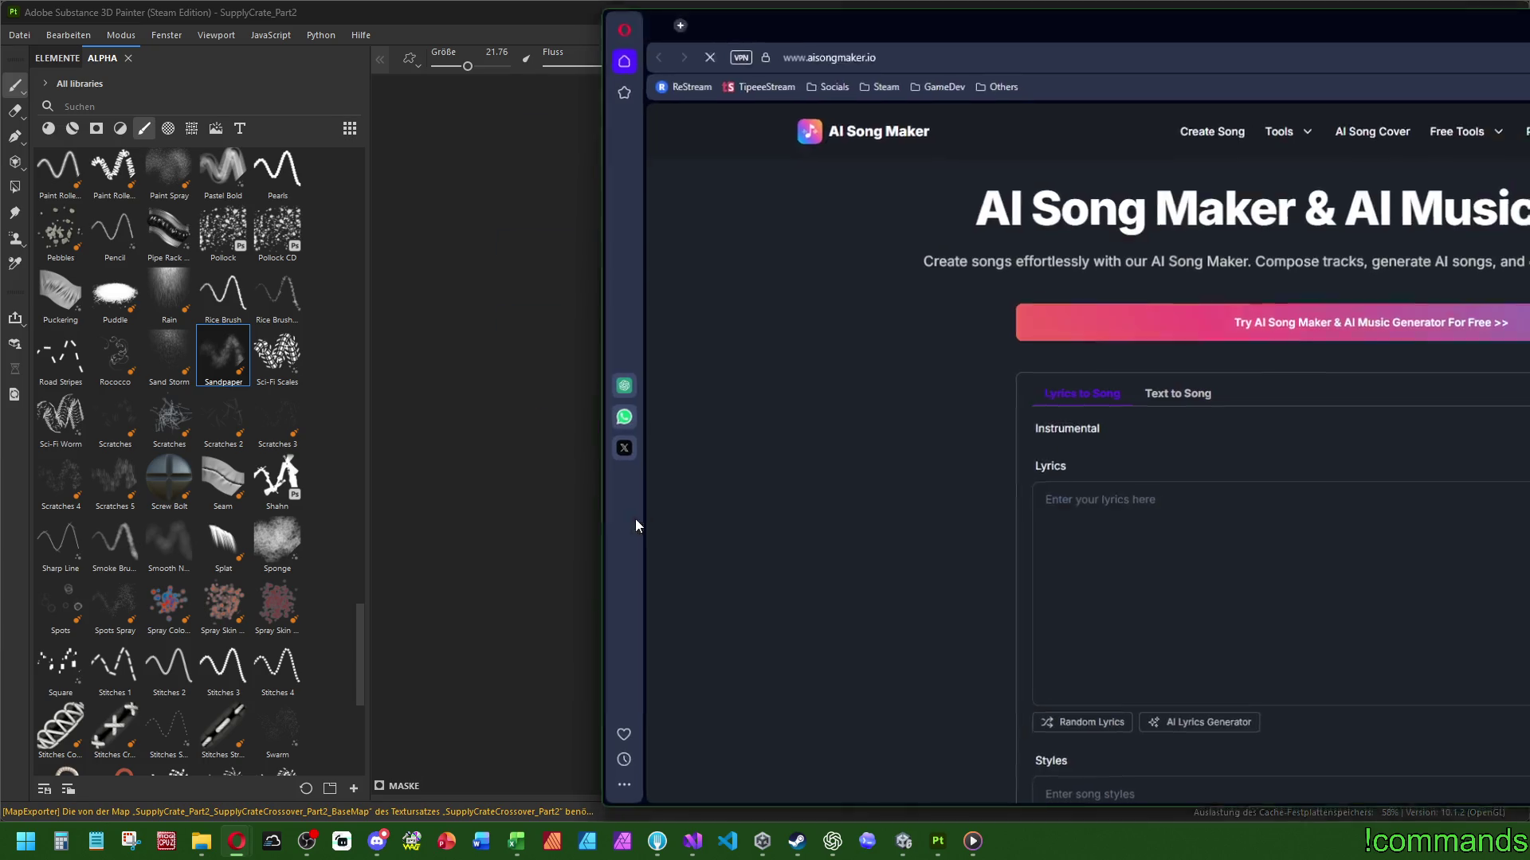
key("super+Up")
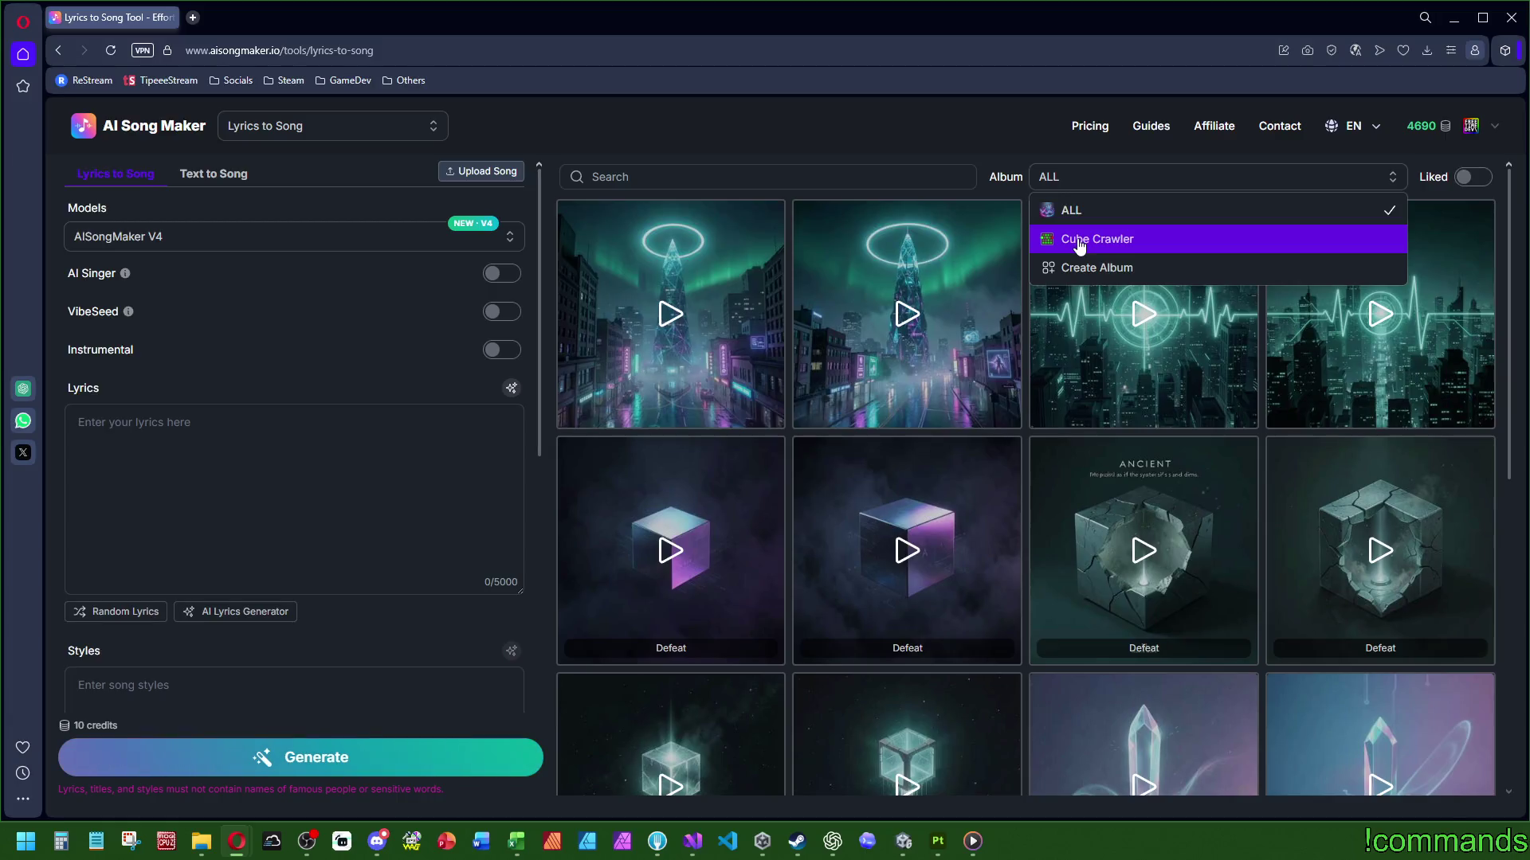
Filter the song cards to the Cube Crawler album, then close the browser
left_click(1081, 245)
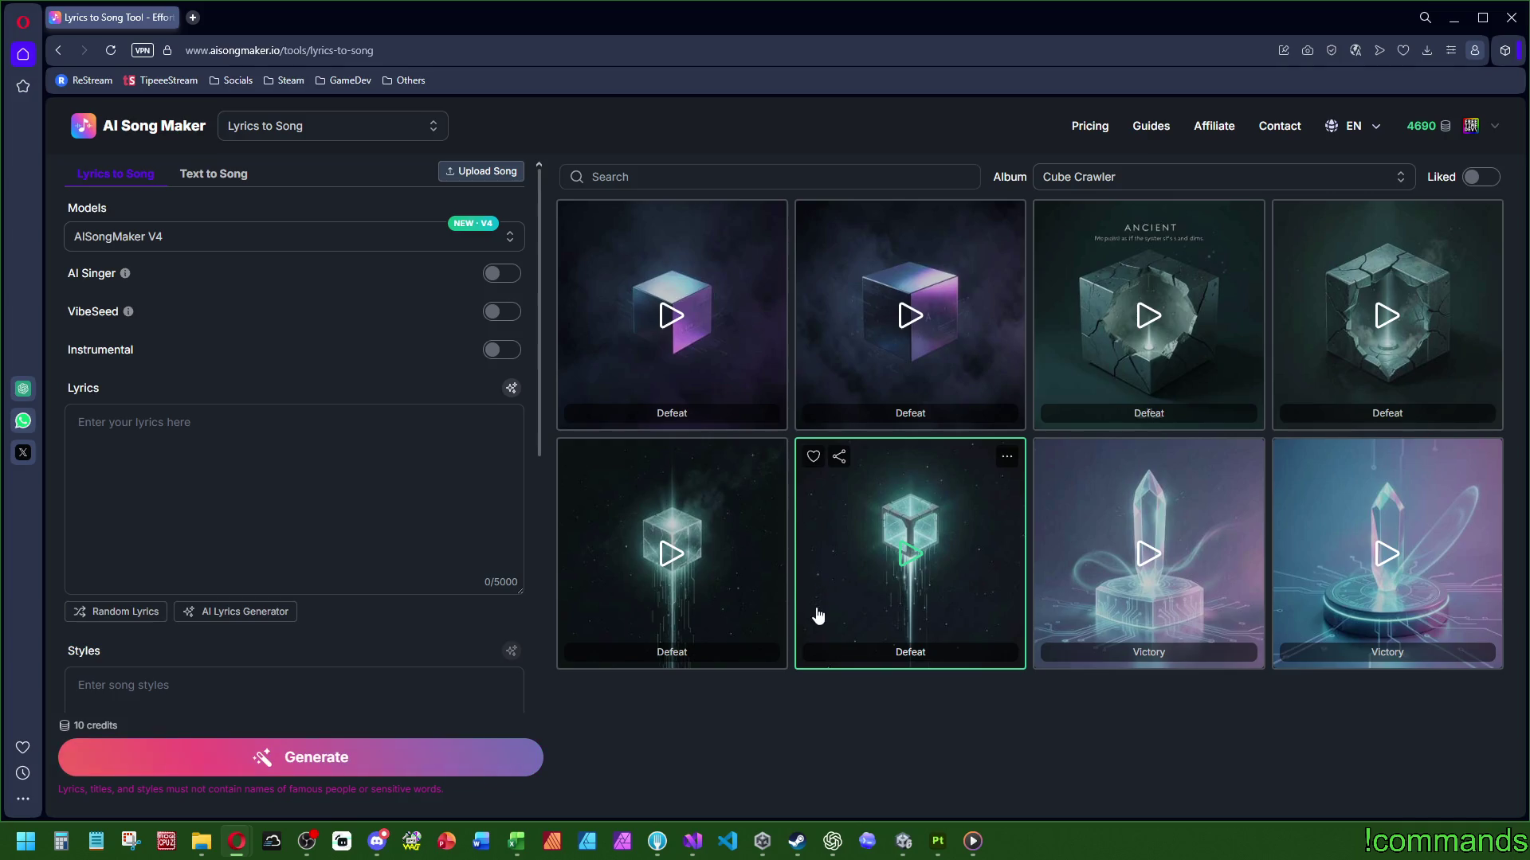
left_click(1165, 177)
left_click(1105, 240)
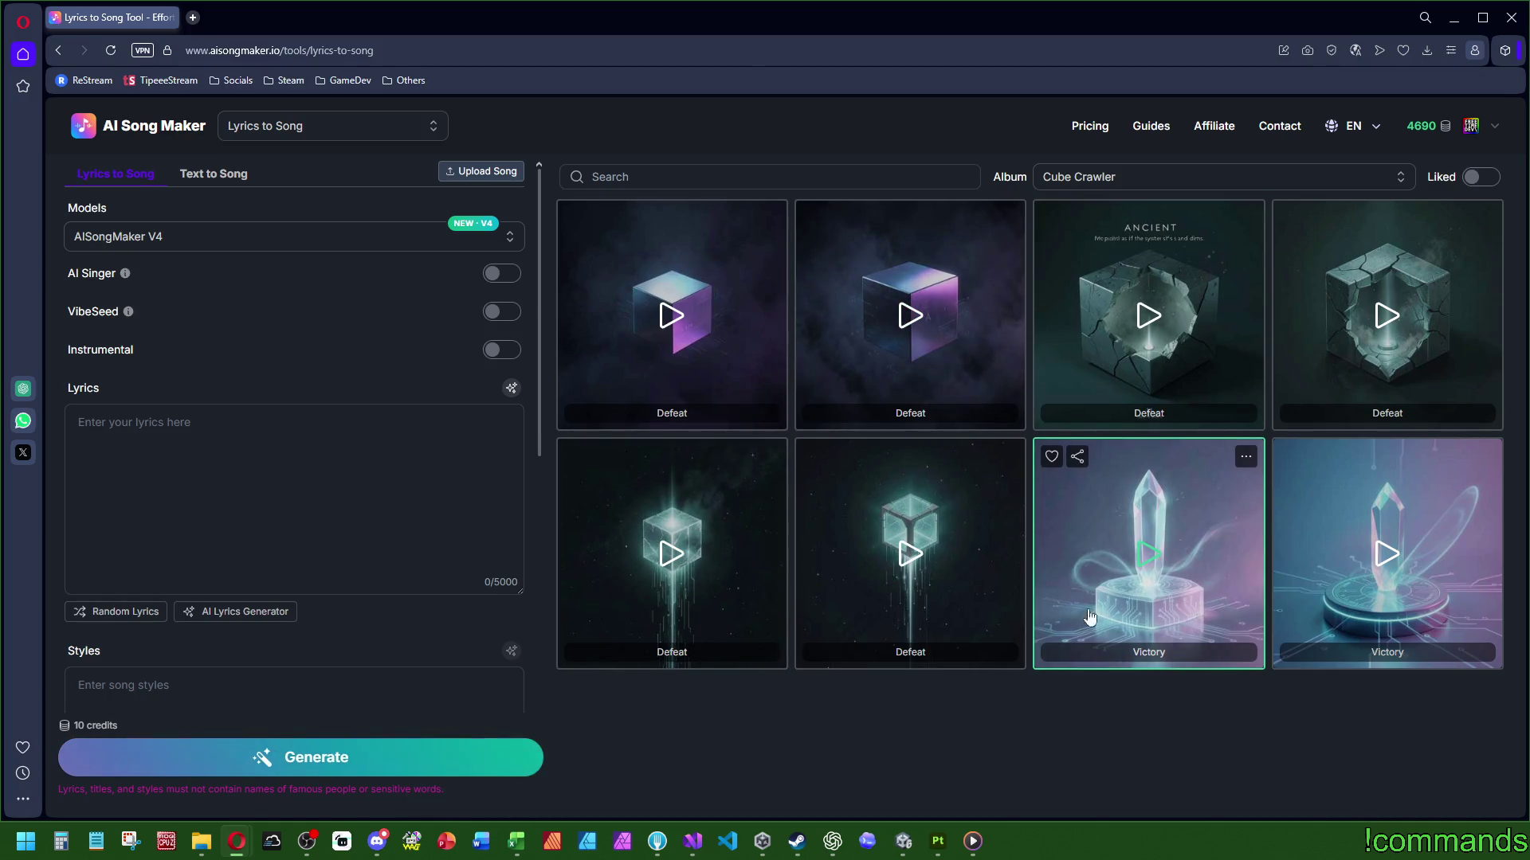
left_click(1506, 19)
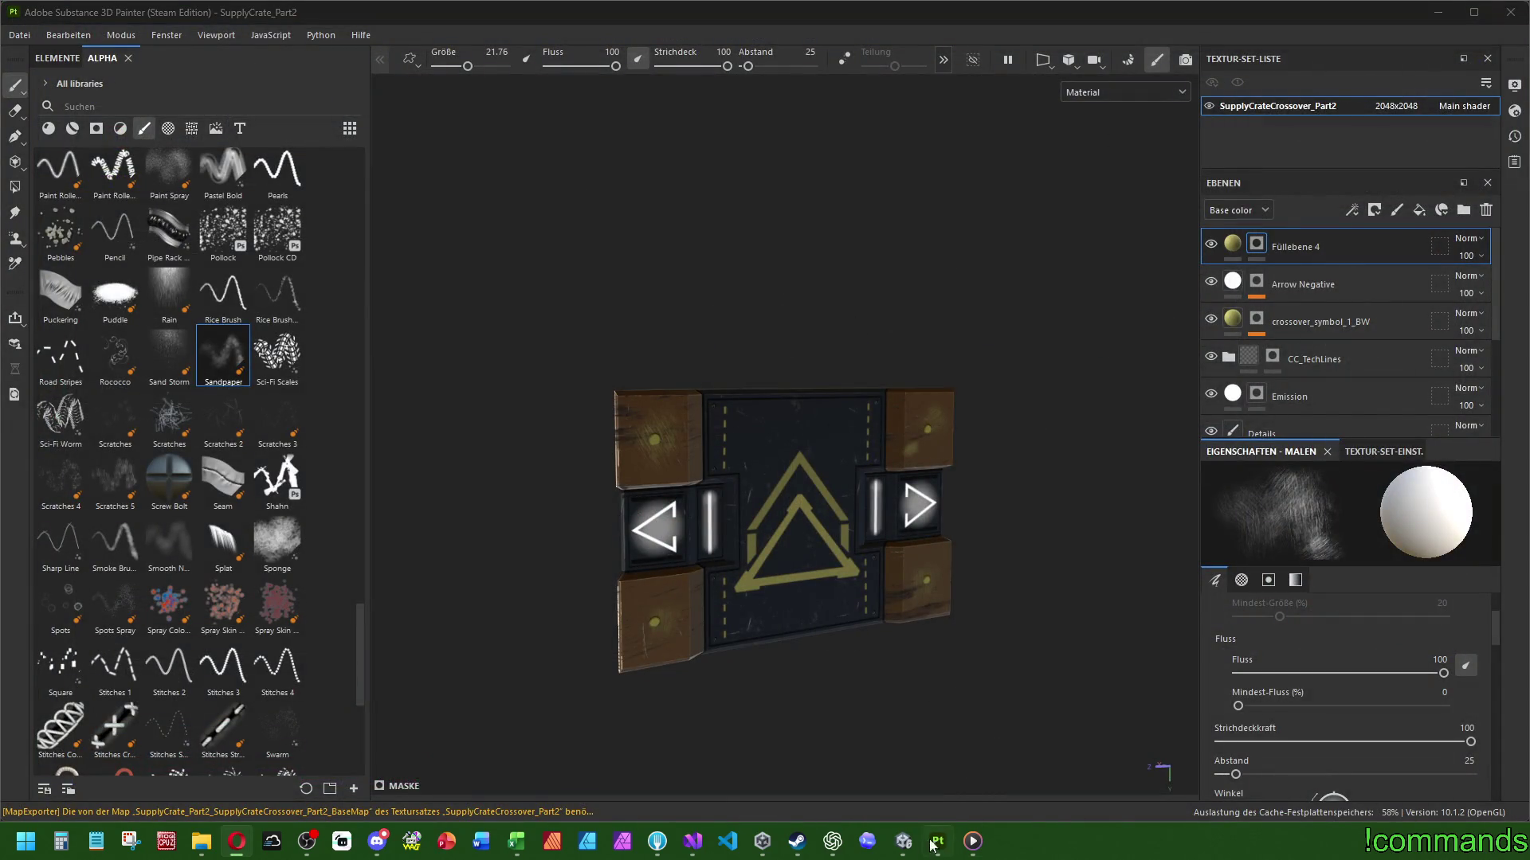
Browse the Unity Project window to Art/Textures/Destroyable/RunLootProps/Crossover
left_click(903, 842)
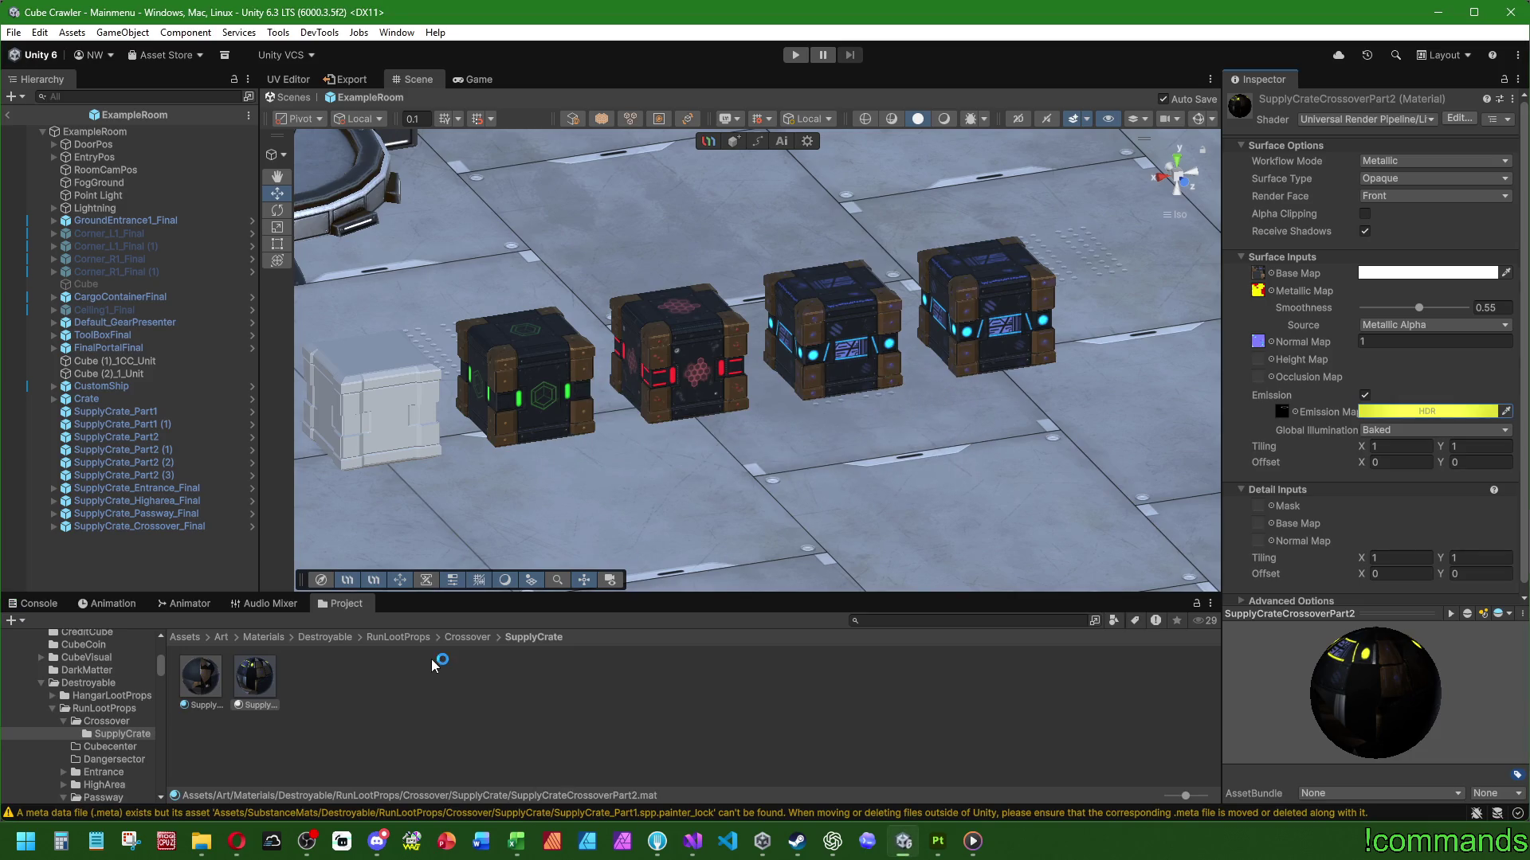
left_click(221, 639)
double_click(256, 677)
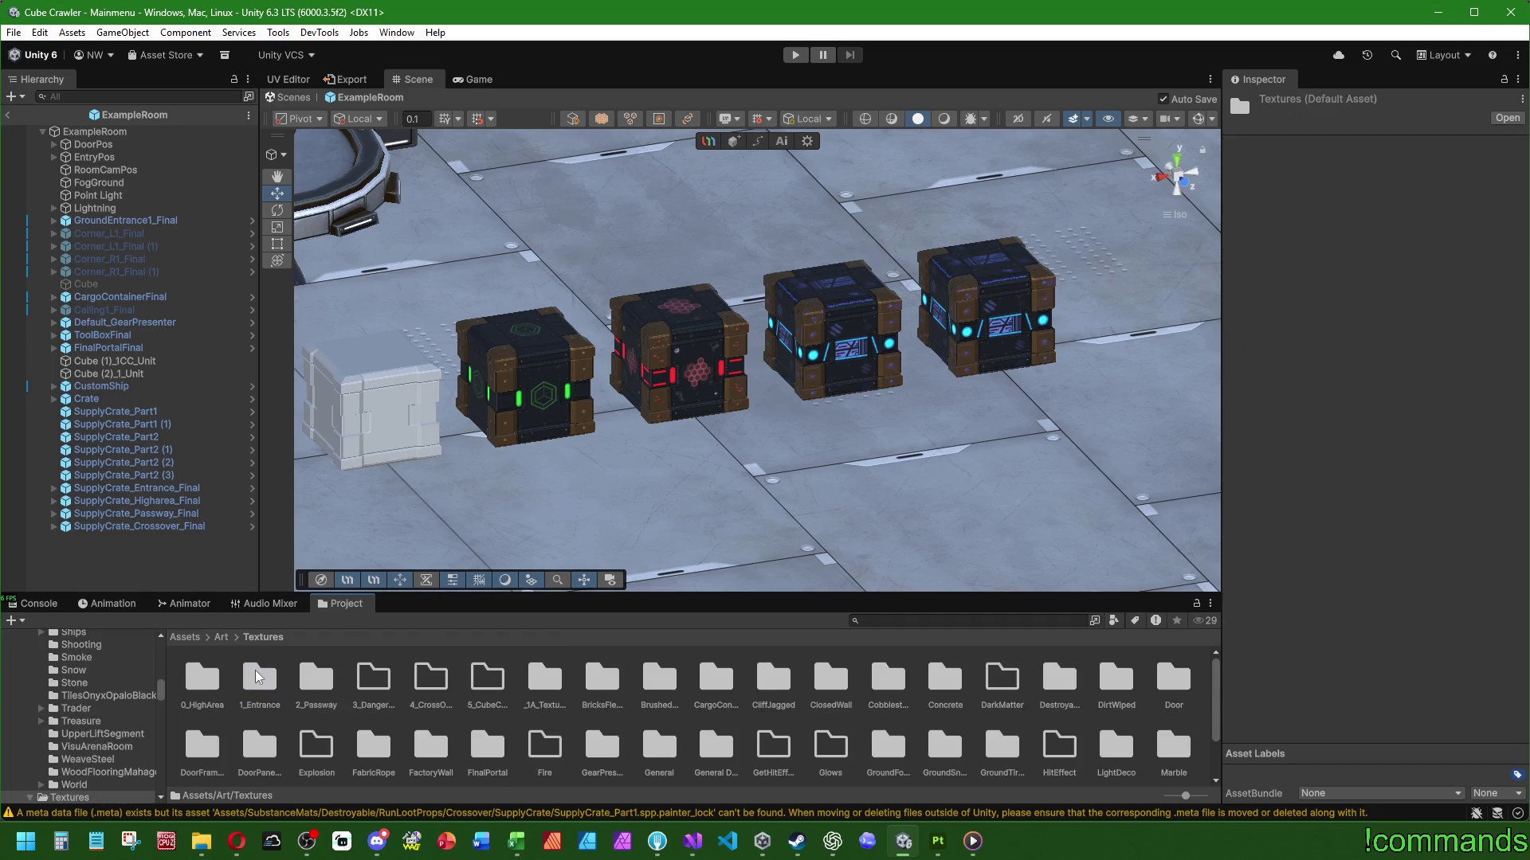
double_click(1064, 693)
double_click(256, 677)
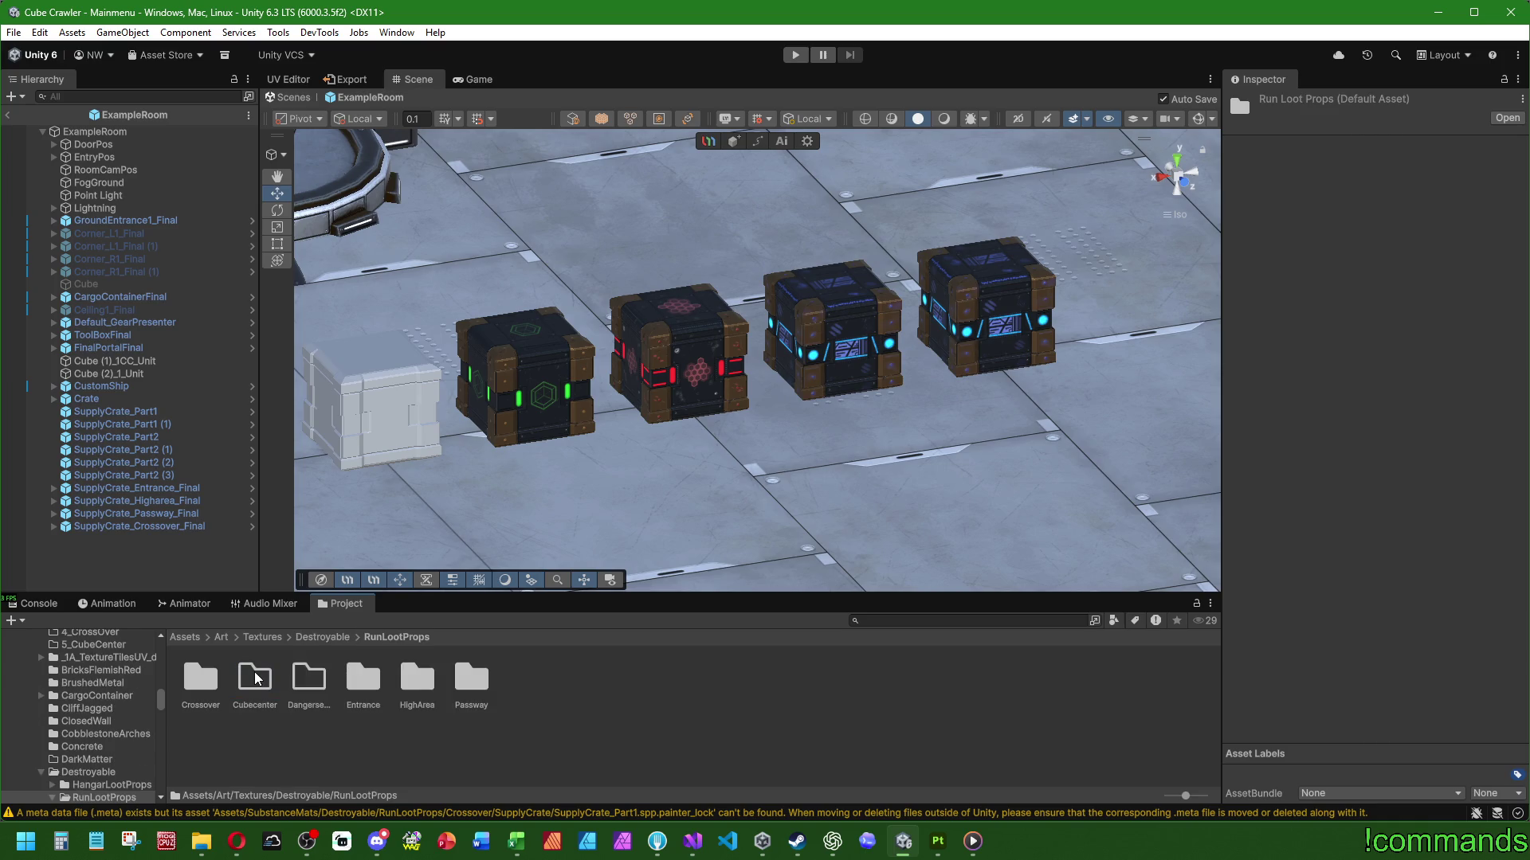
double_click(472, 679)
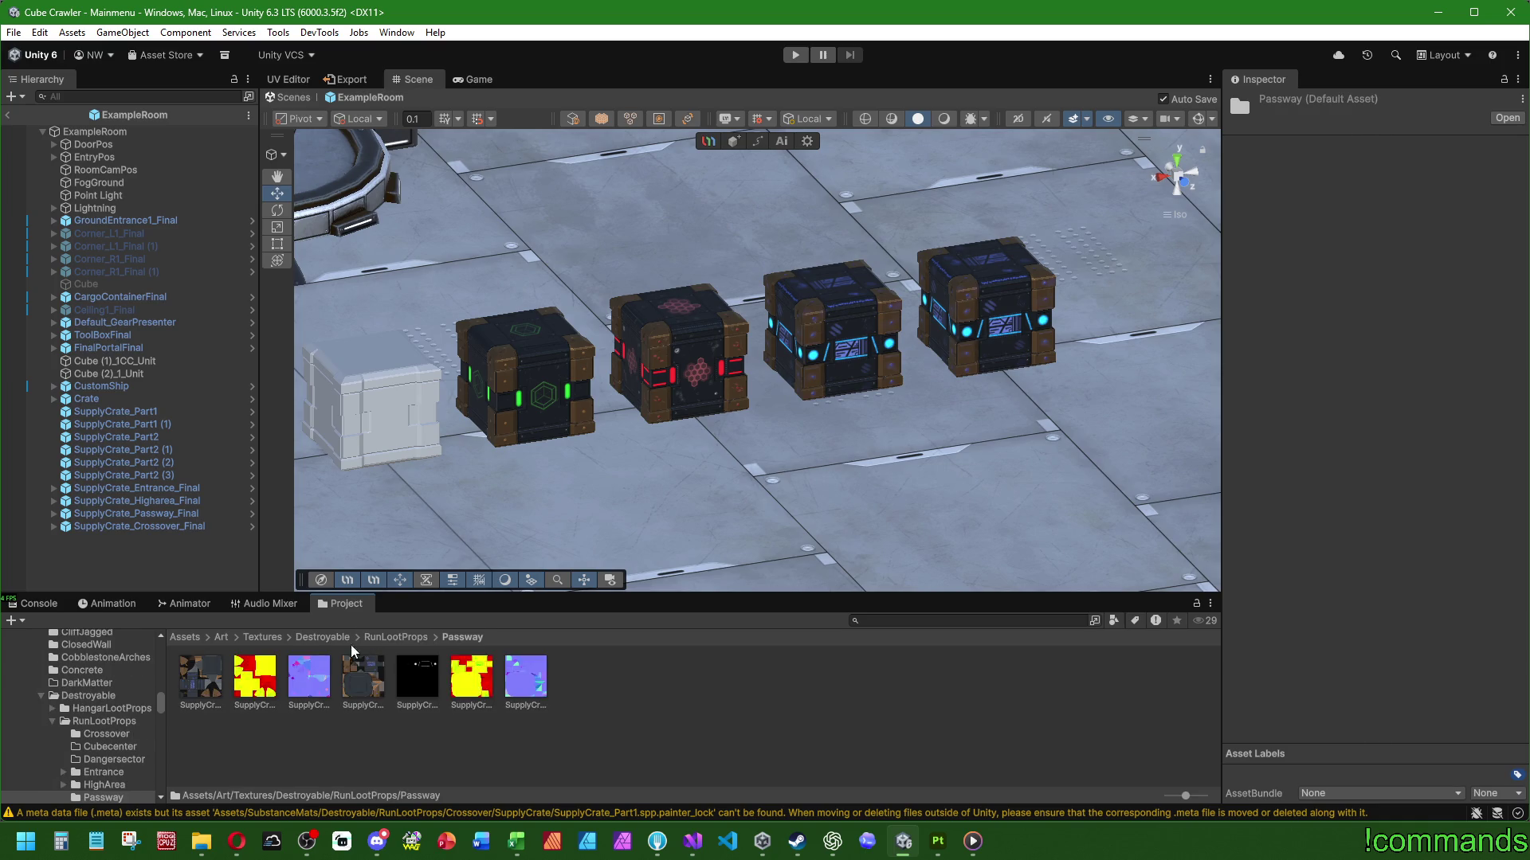
left_click(318, 638)
double_click(256, 689)
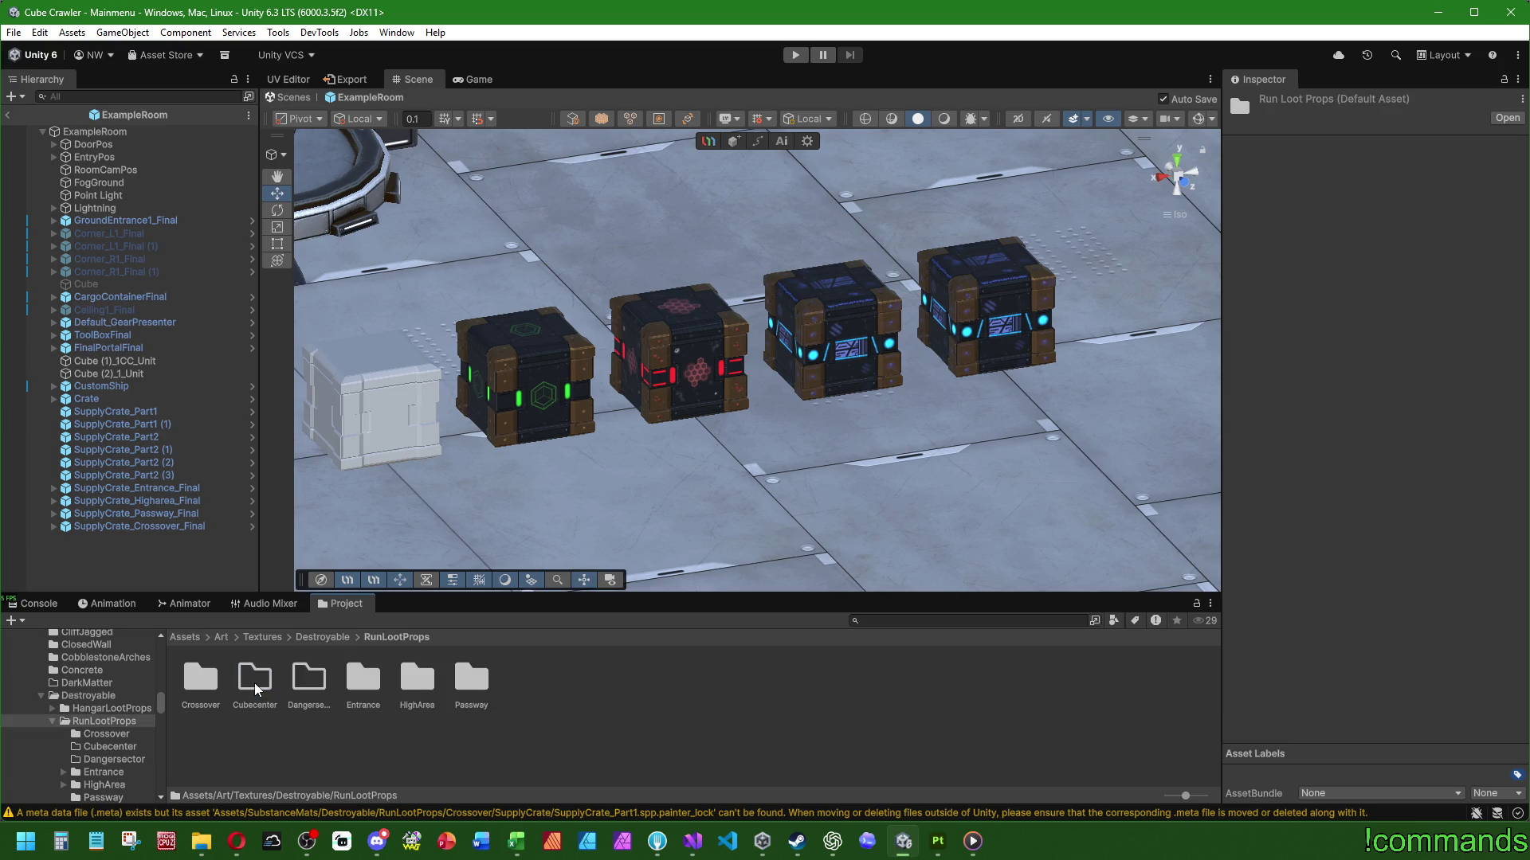
double_click(209, 685)
Reimport all seven Crossover textures with High Quality crunch compression at quality 100
key("ctrl+a")
left_click(1354, 632)
scroll(1402, 614, "down", 2)
left_click(1458, 563)
left_click(1458, 634)
double_click(1487, 594)
type("100")
left_click(1496, 622)
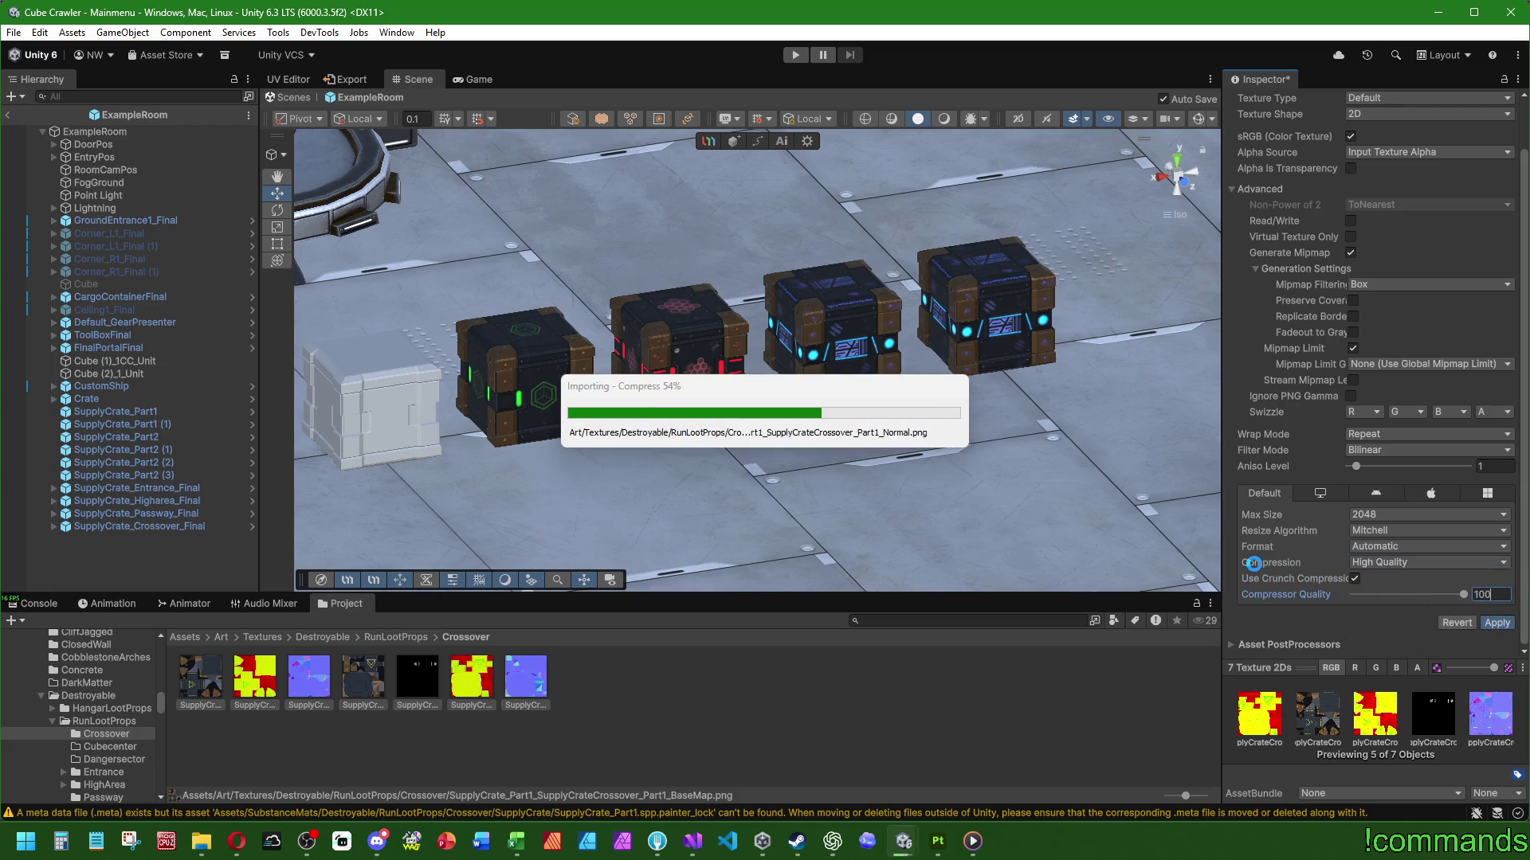
Set the Part1 and Part2 normal textures' Texture Type to Normal map and apply
left_click(309, 677)
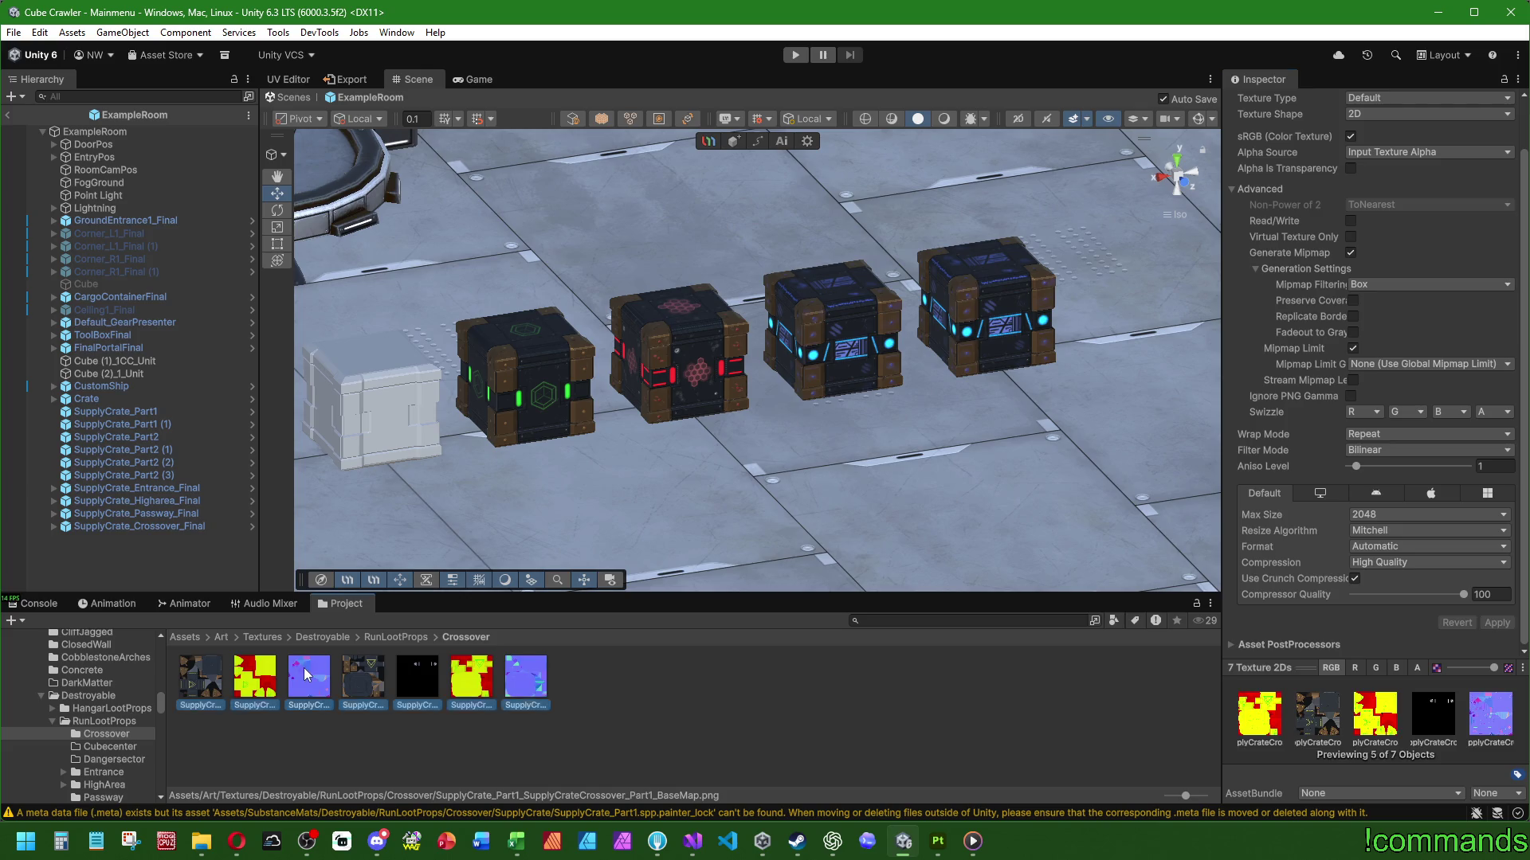
left_click(505, 683, "ctrl")
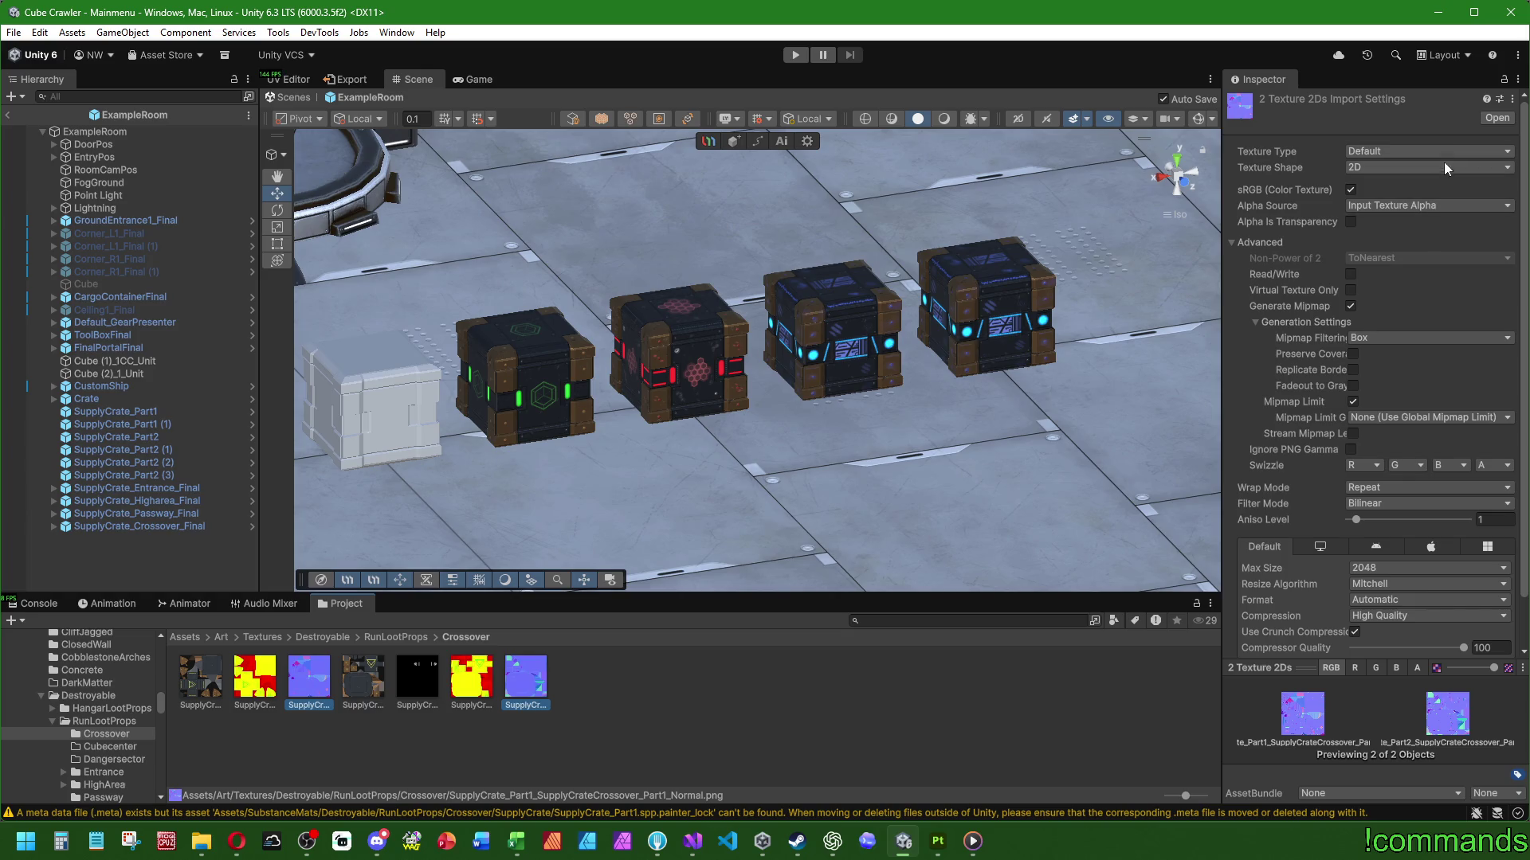
left_click(1395, 153)
left_click(1390, 187)
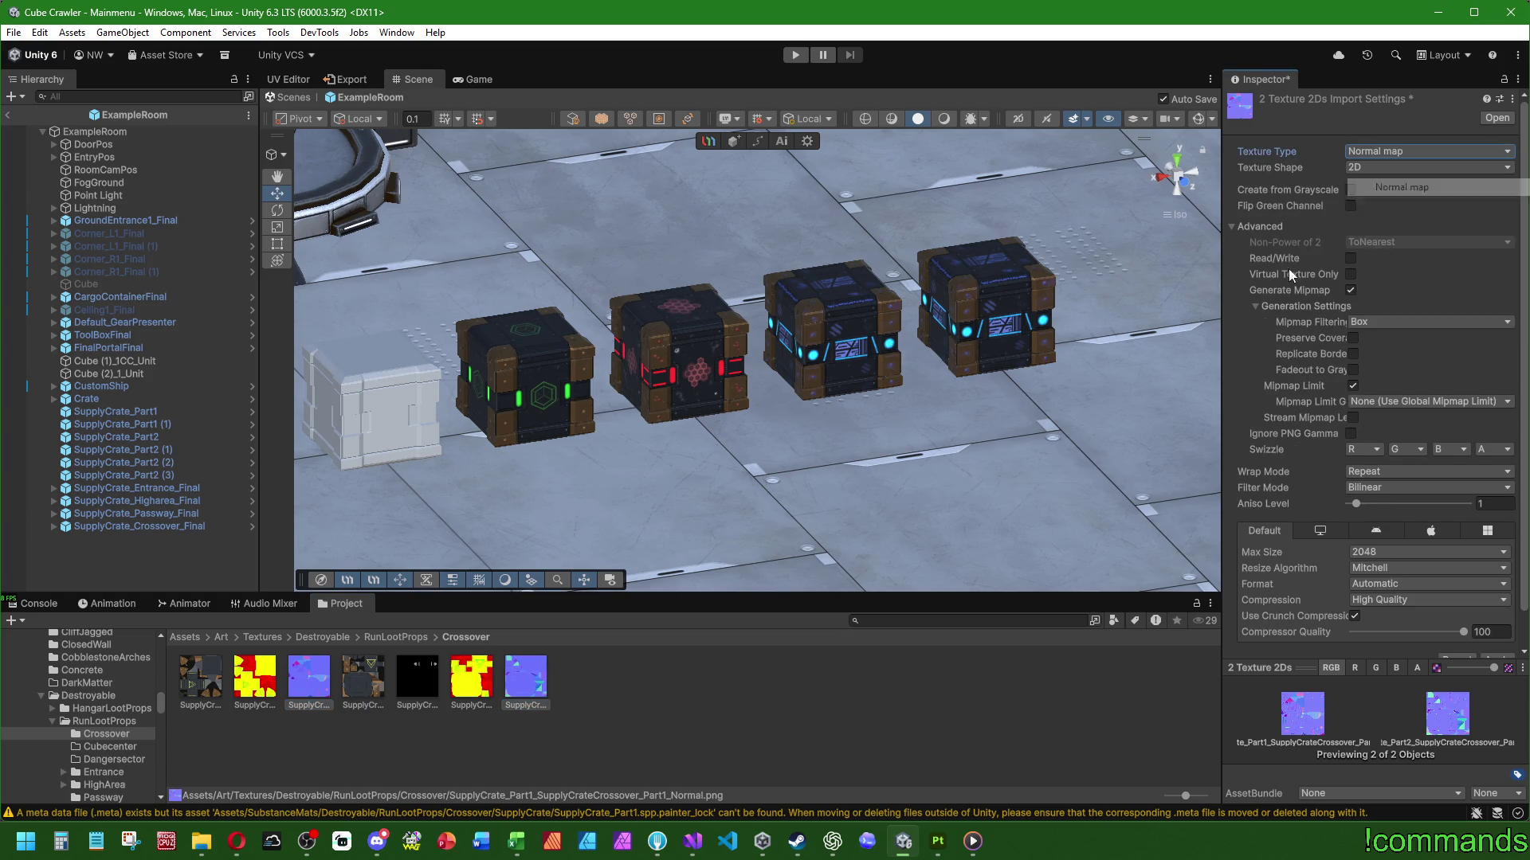
scroll(1345, 546, "down", 2)
left_click(1496, 623)
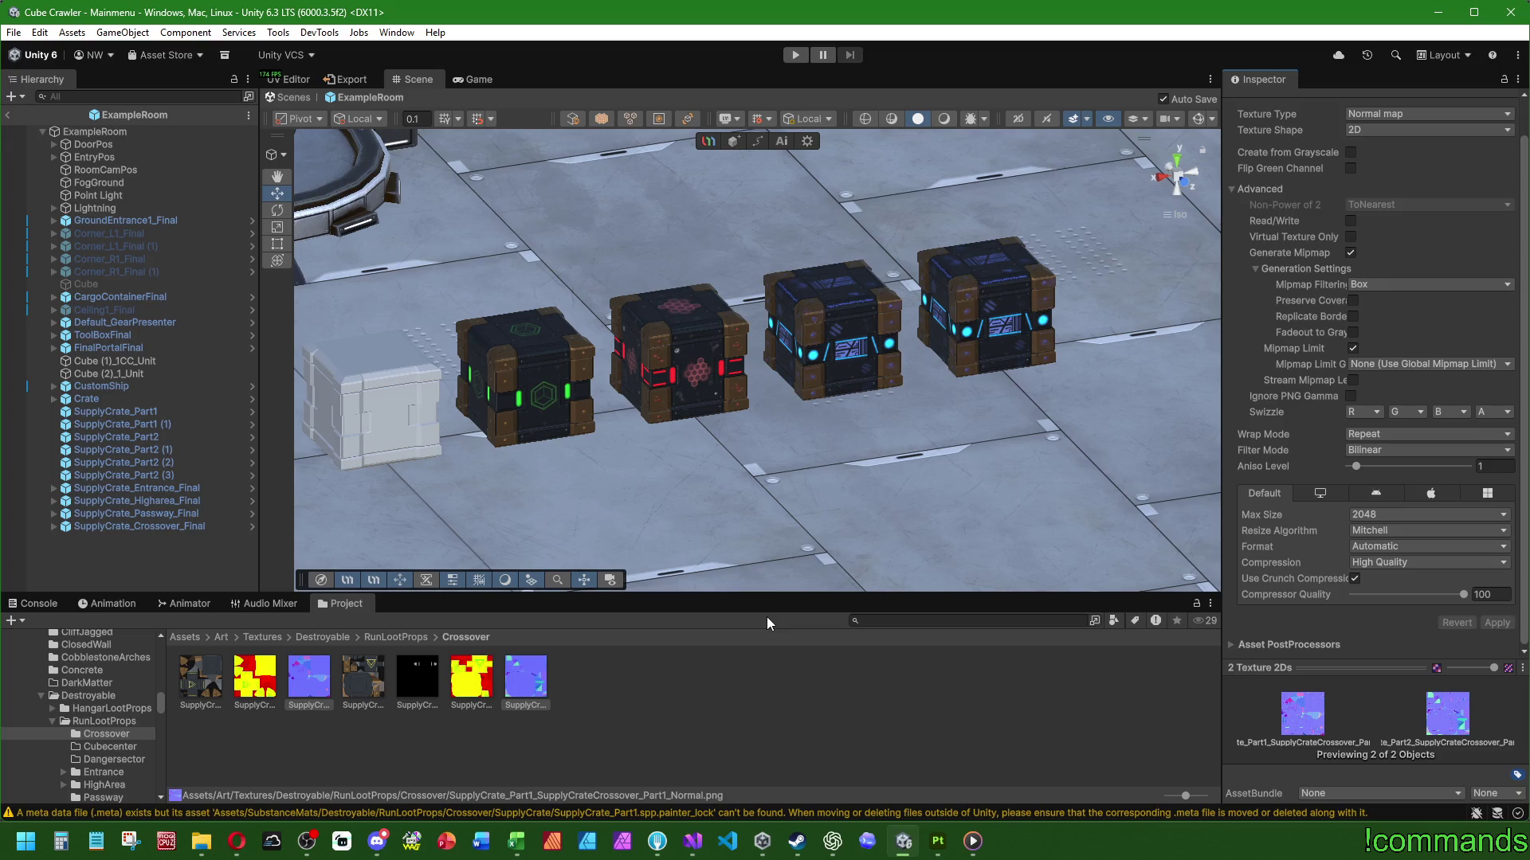
left_click(649, 697)
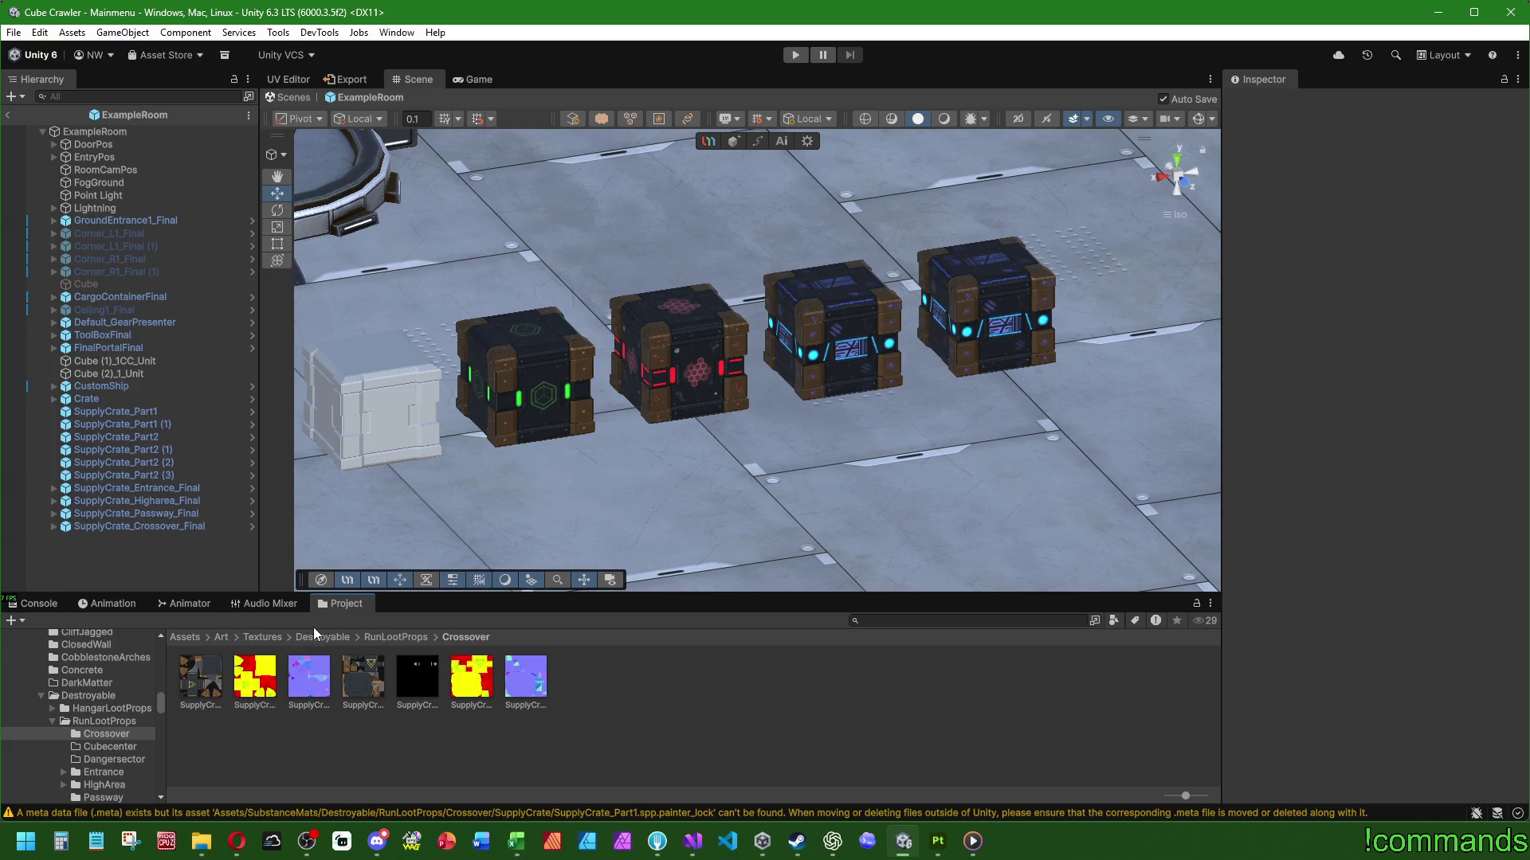
Go up to Art and open the Assets/Art/Materials folder
left_click(221, 637)
double_click(200, 679)
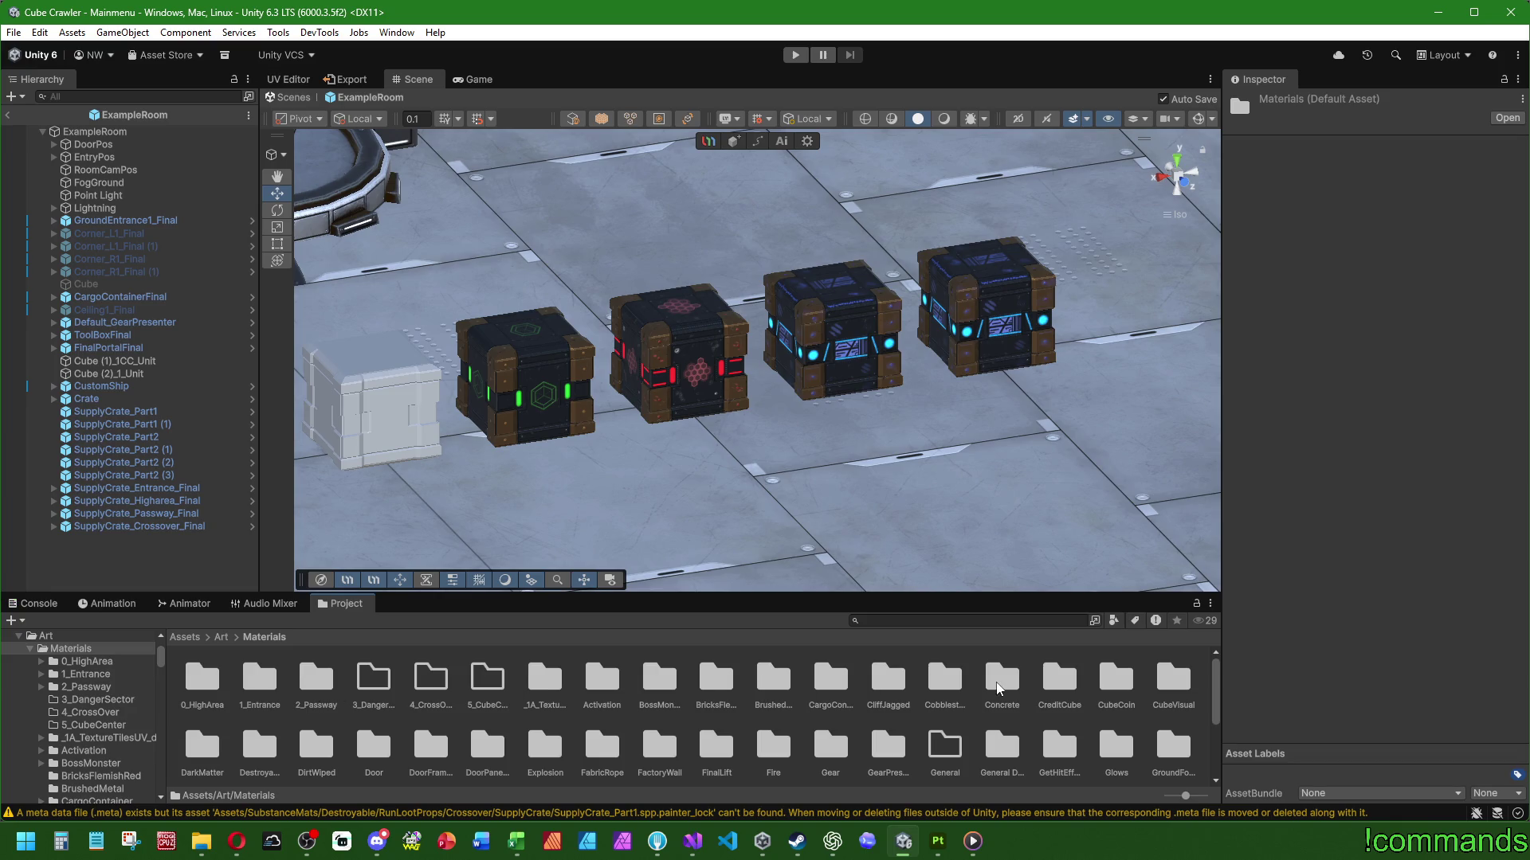
Browse to the Crossover SupplyCrate materials folder and select the Part1 crate material
double_click(253, 747)
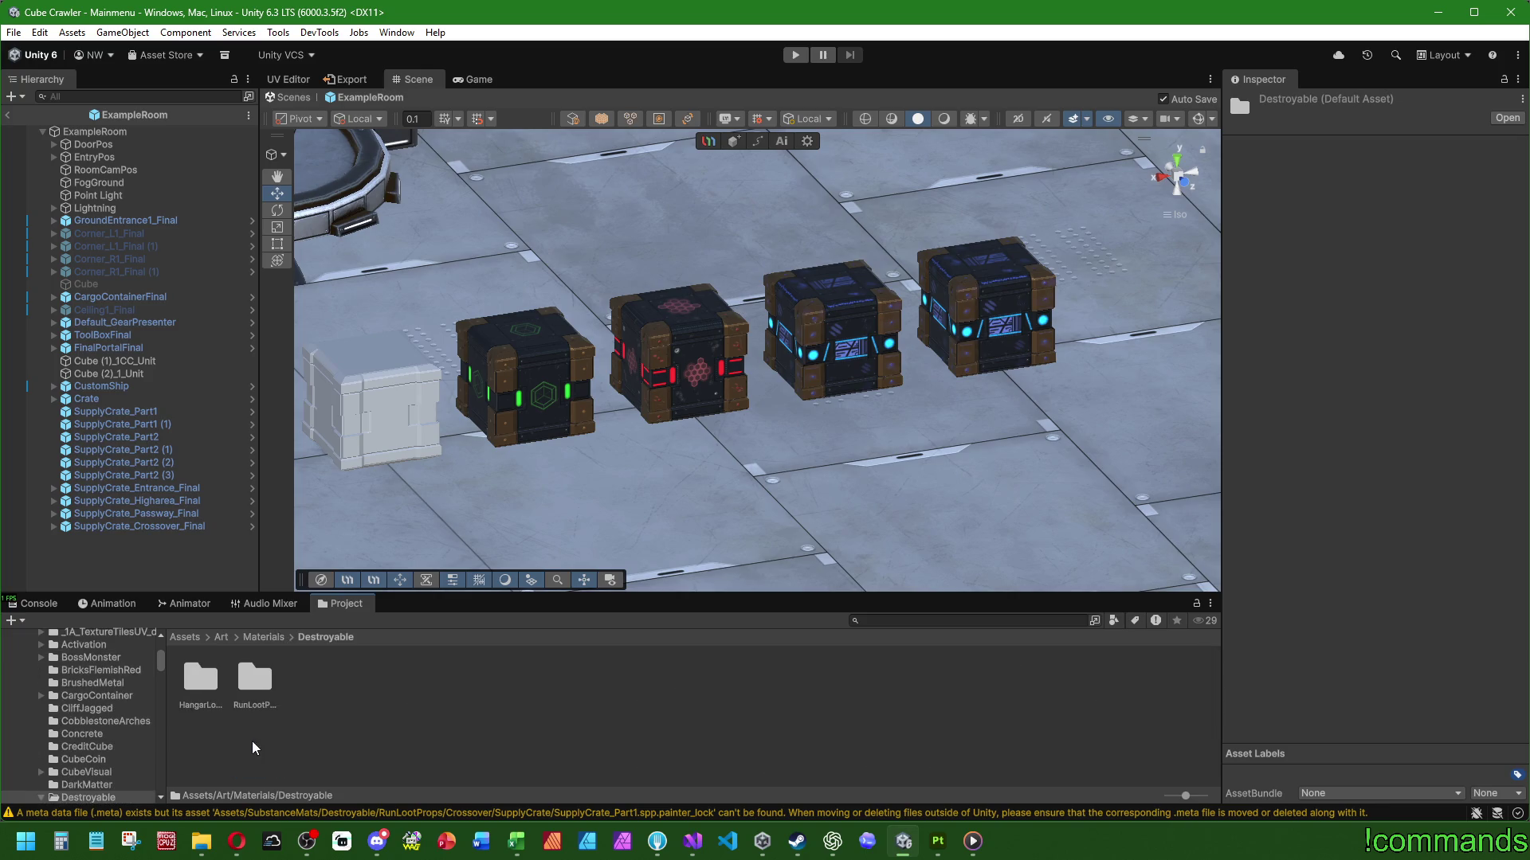
double_click(257, 678)
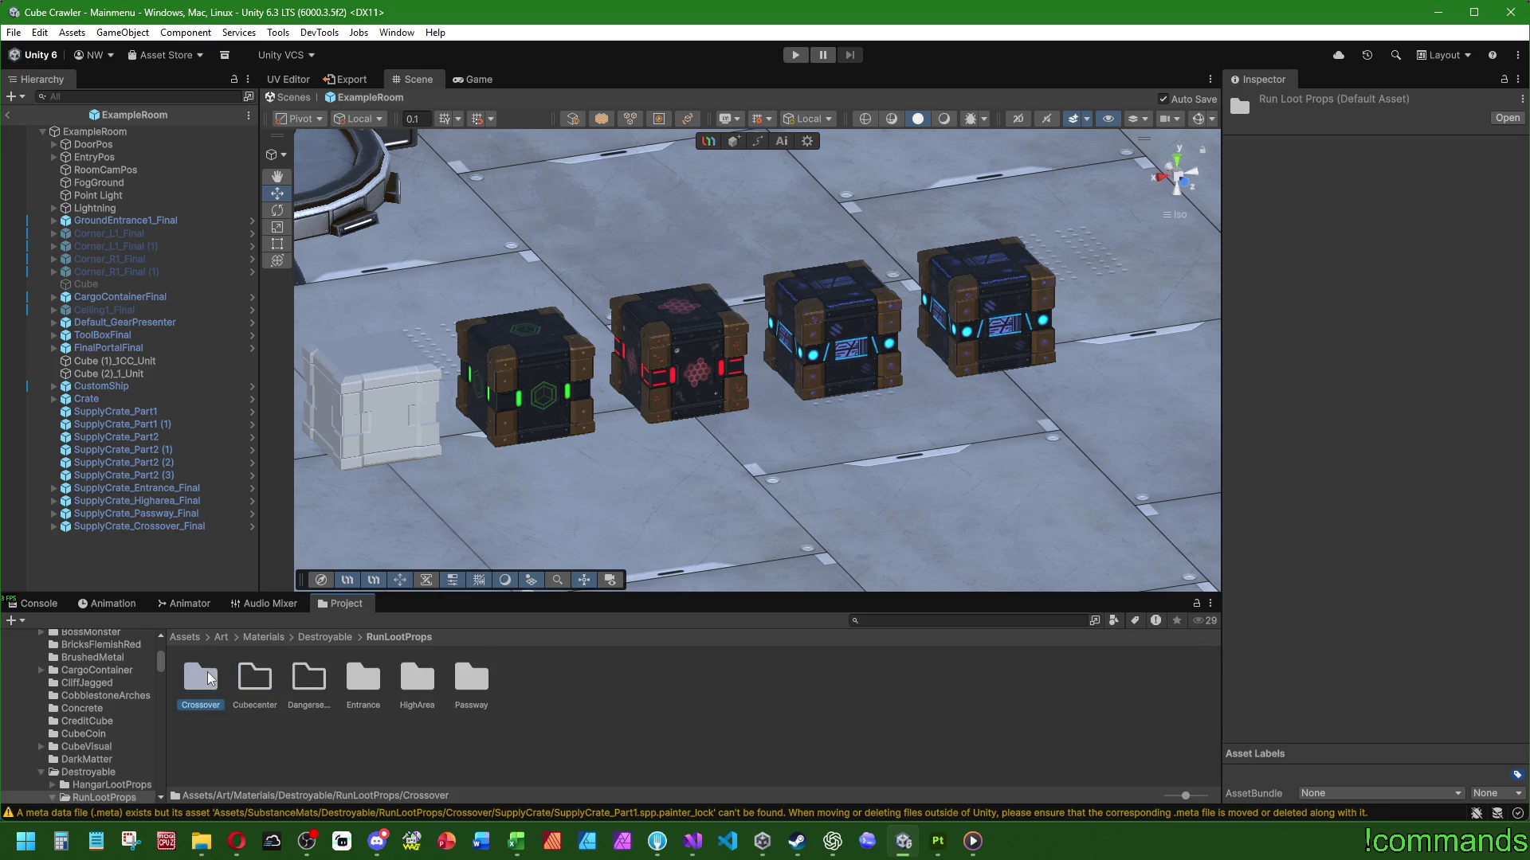
double_click(209, 678)
double_click(201, 678)
left_click(202, 677)
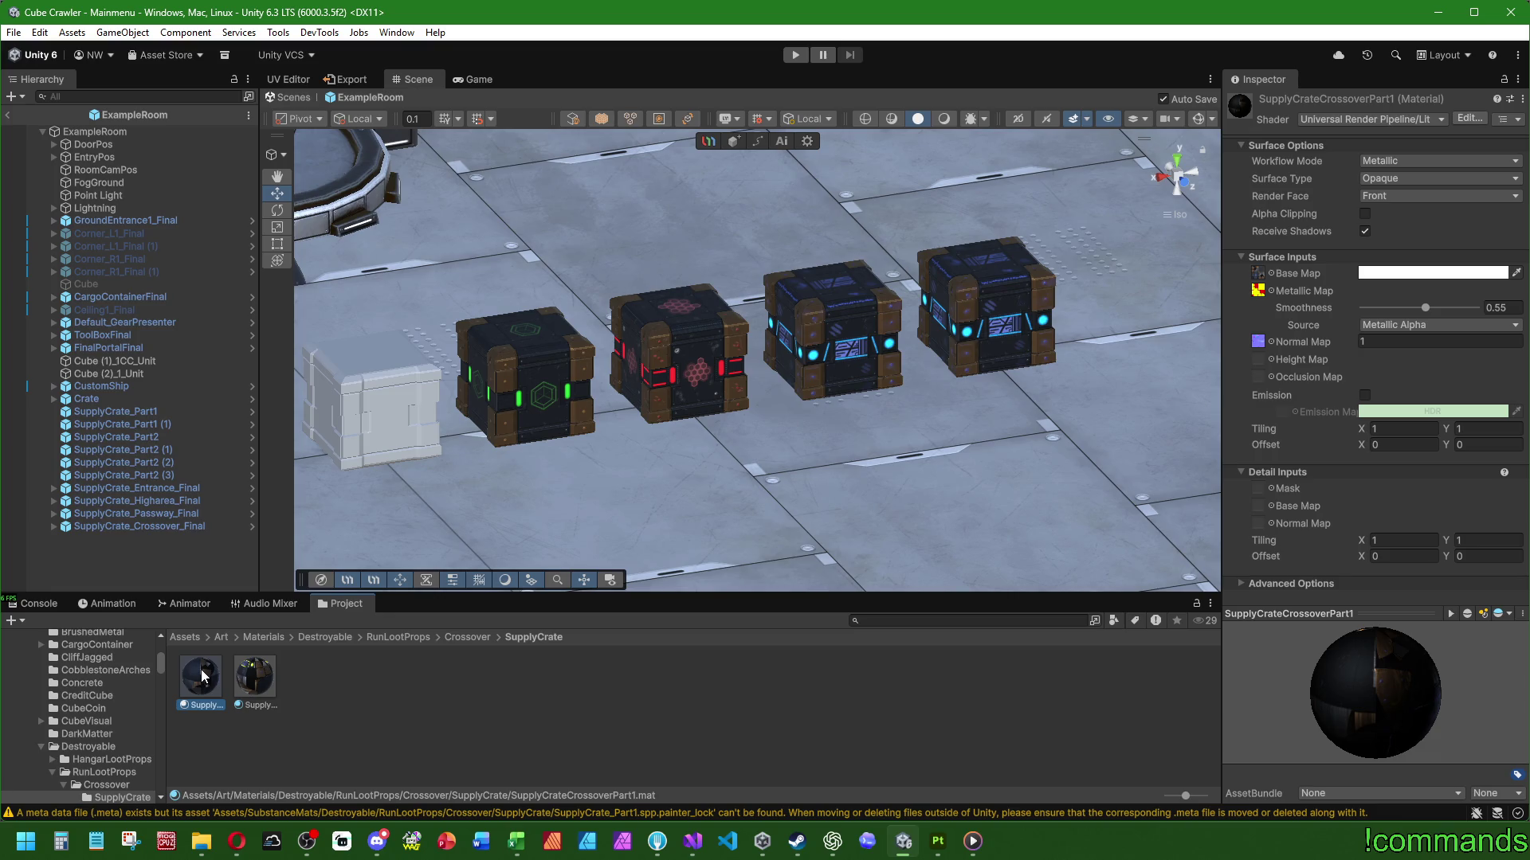
left_click(255, 679)
left_click(205, 684)
Fill the Part1 material's base map, second map slot and normal map with Crossover crate textures
left_click(1270, 273)
type("part2")
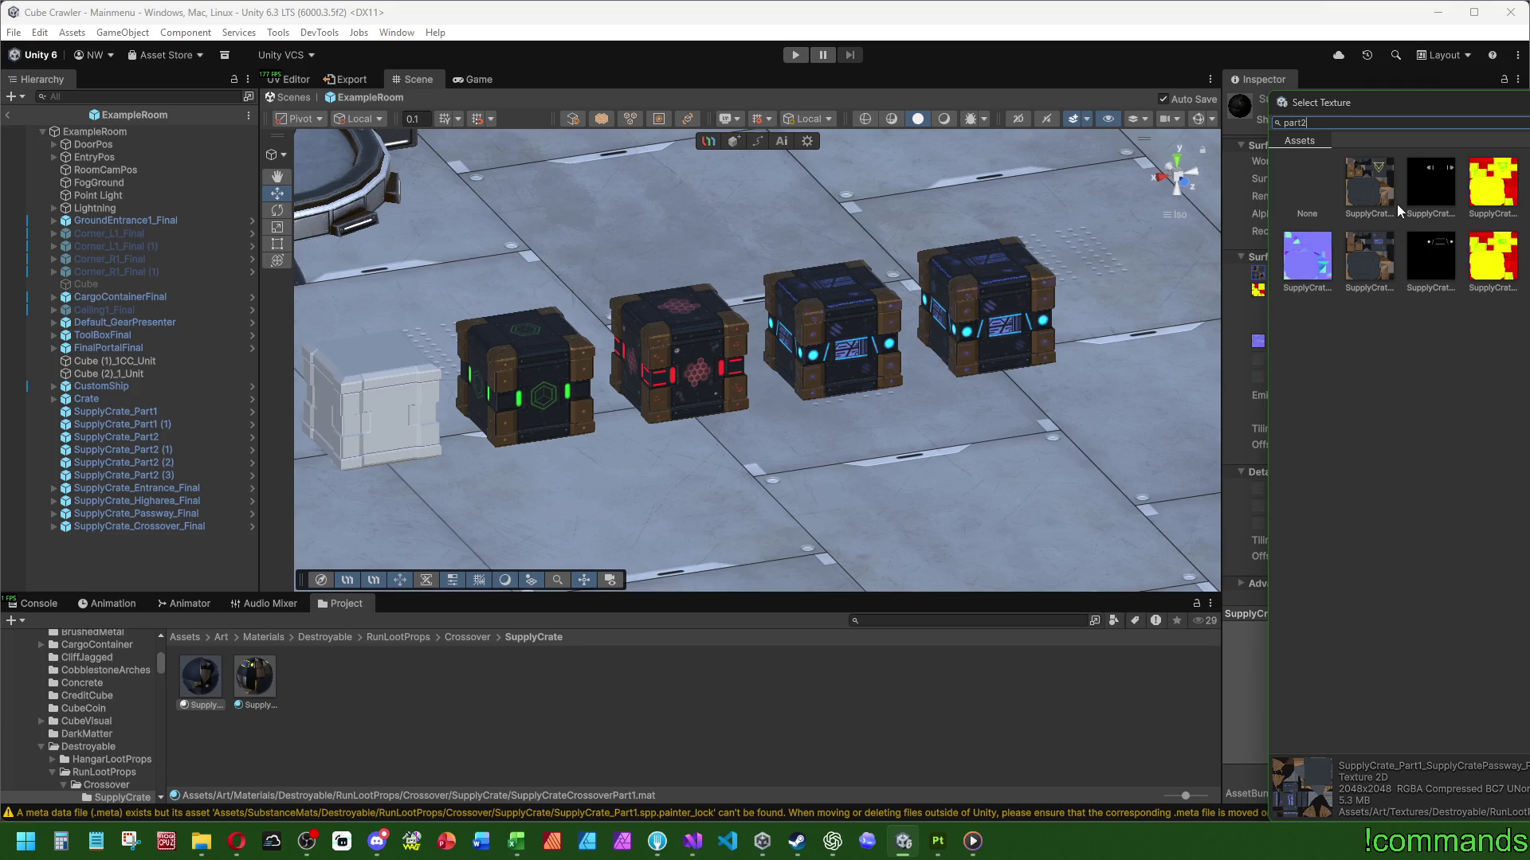
left_click(1382, 175)
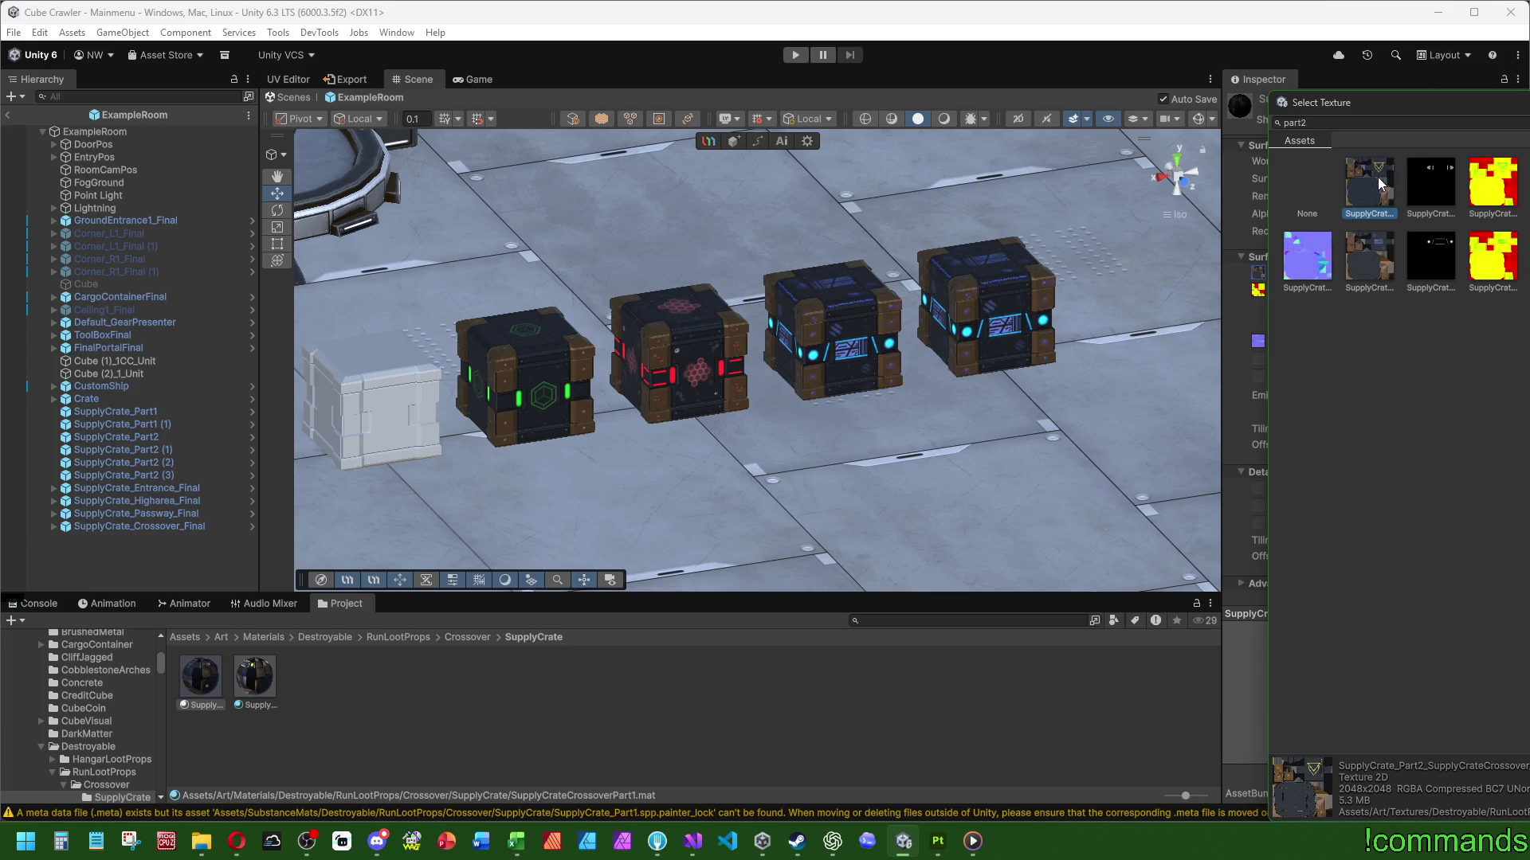
double_click(1378, 177)
left_click(1270, 290)
type("part1")
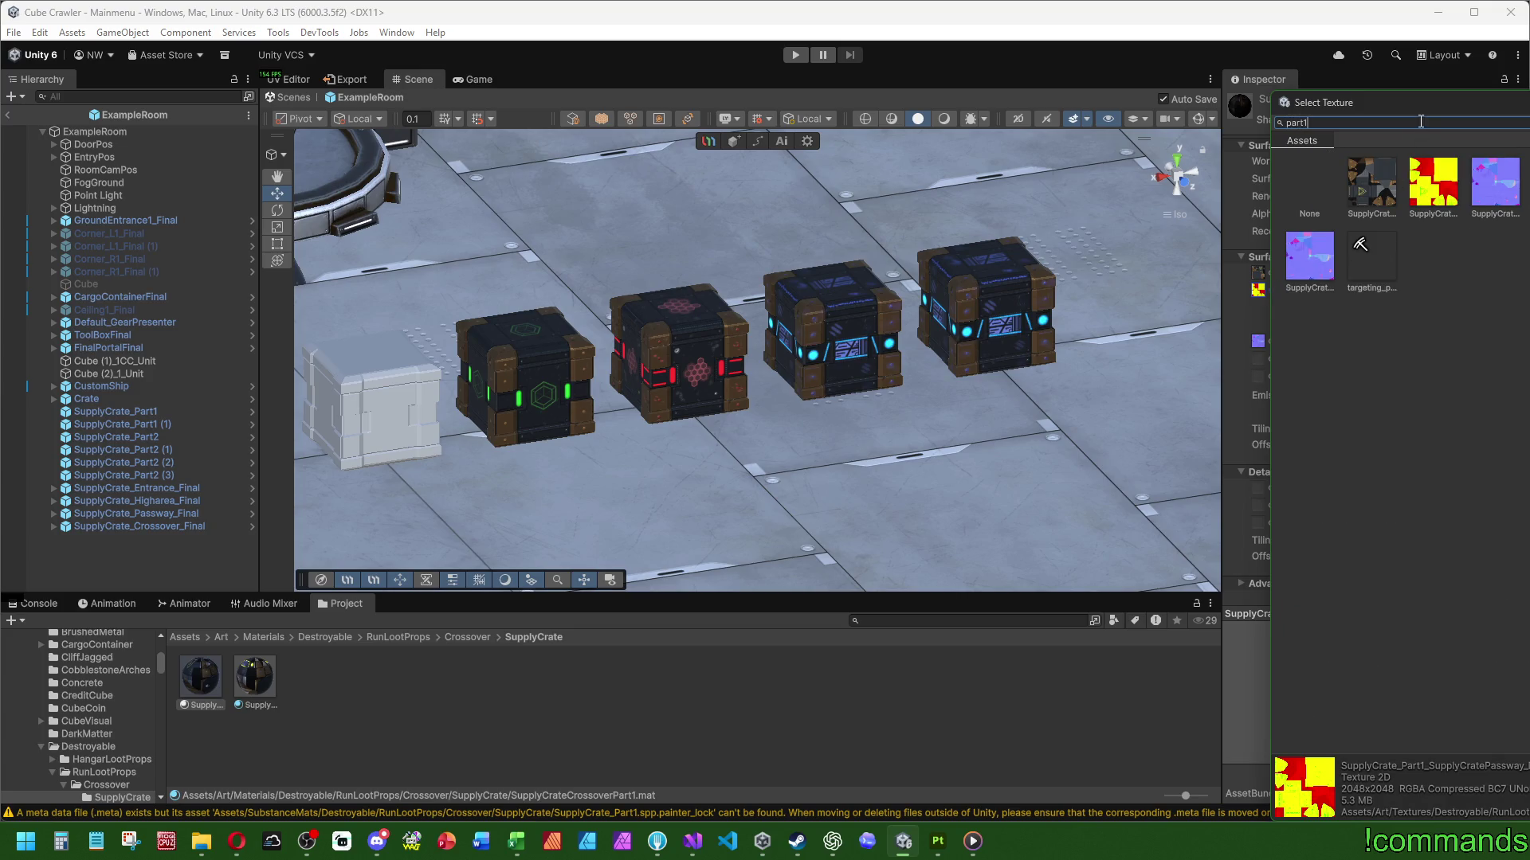
left_click_drag(1304, 101, 1403, 105)
left_click(1522, 193)
double_click(1522, 193)
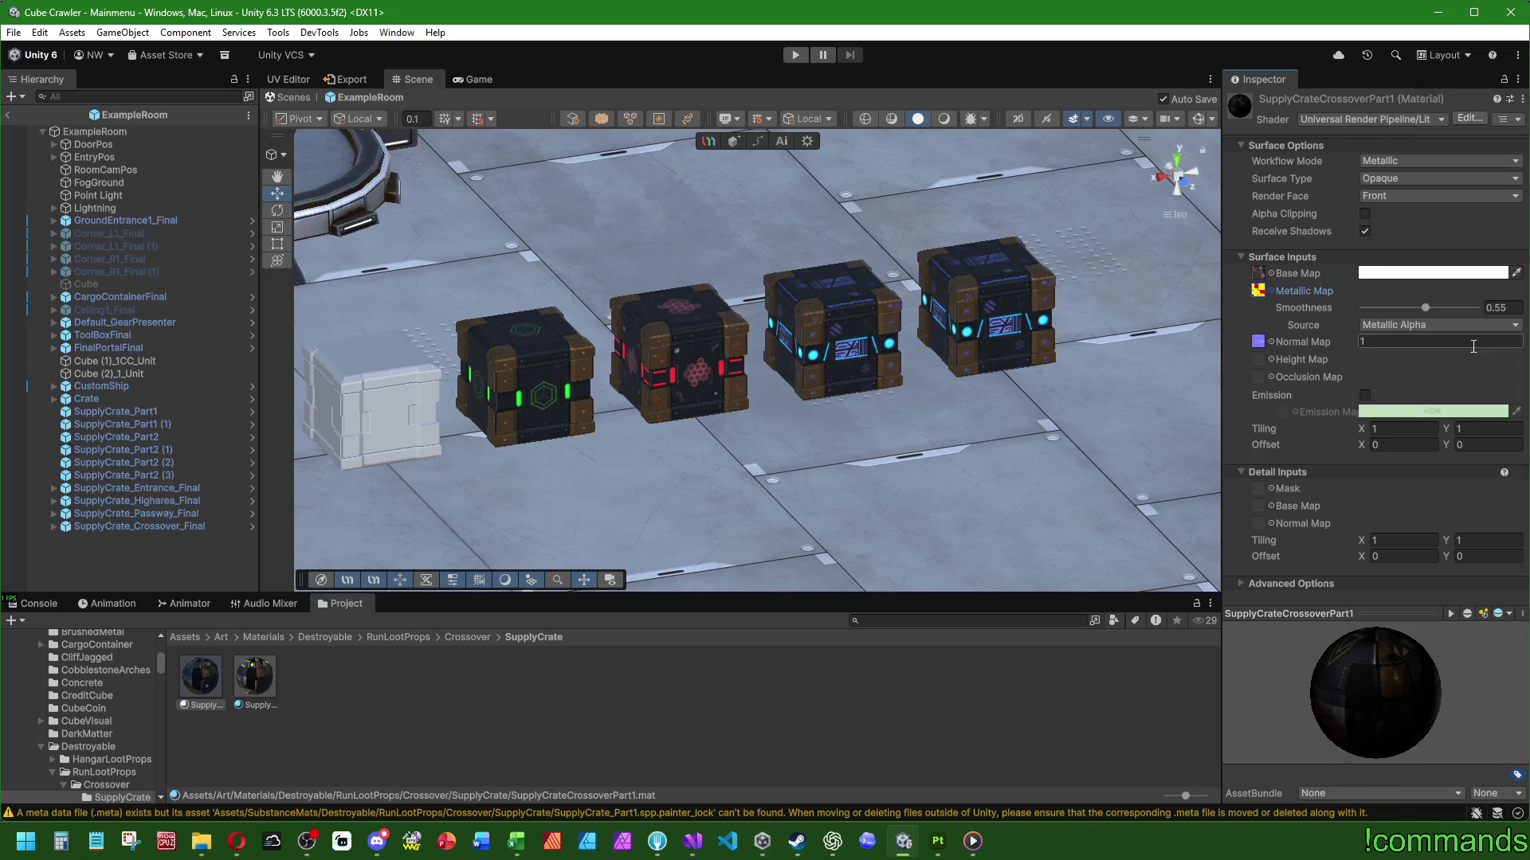
left_click(1271, 342)
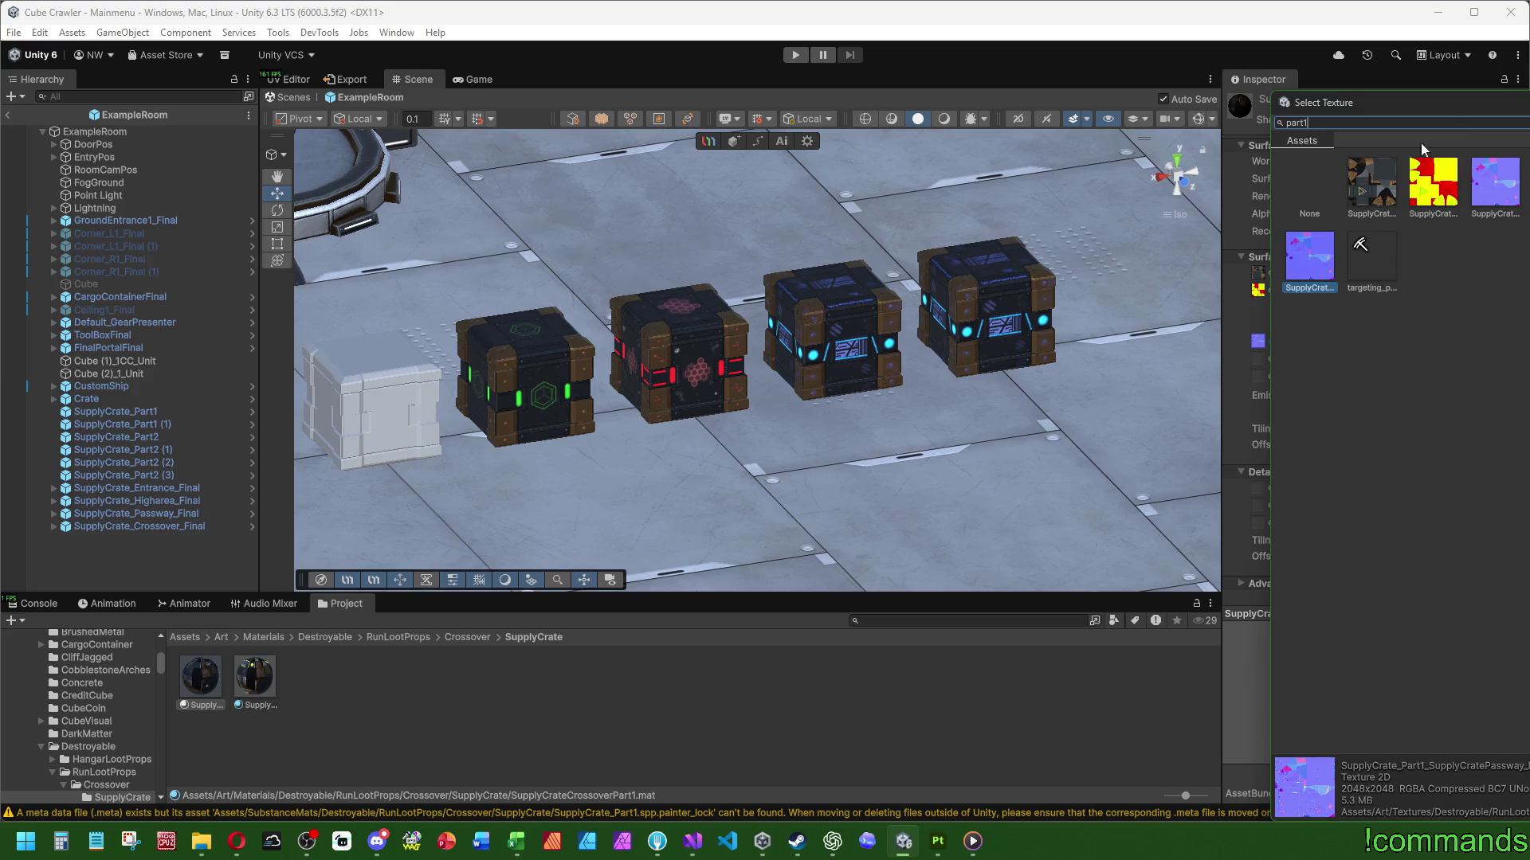
key("Up")
key("Right")
key("Right")
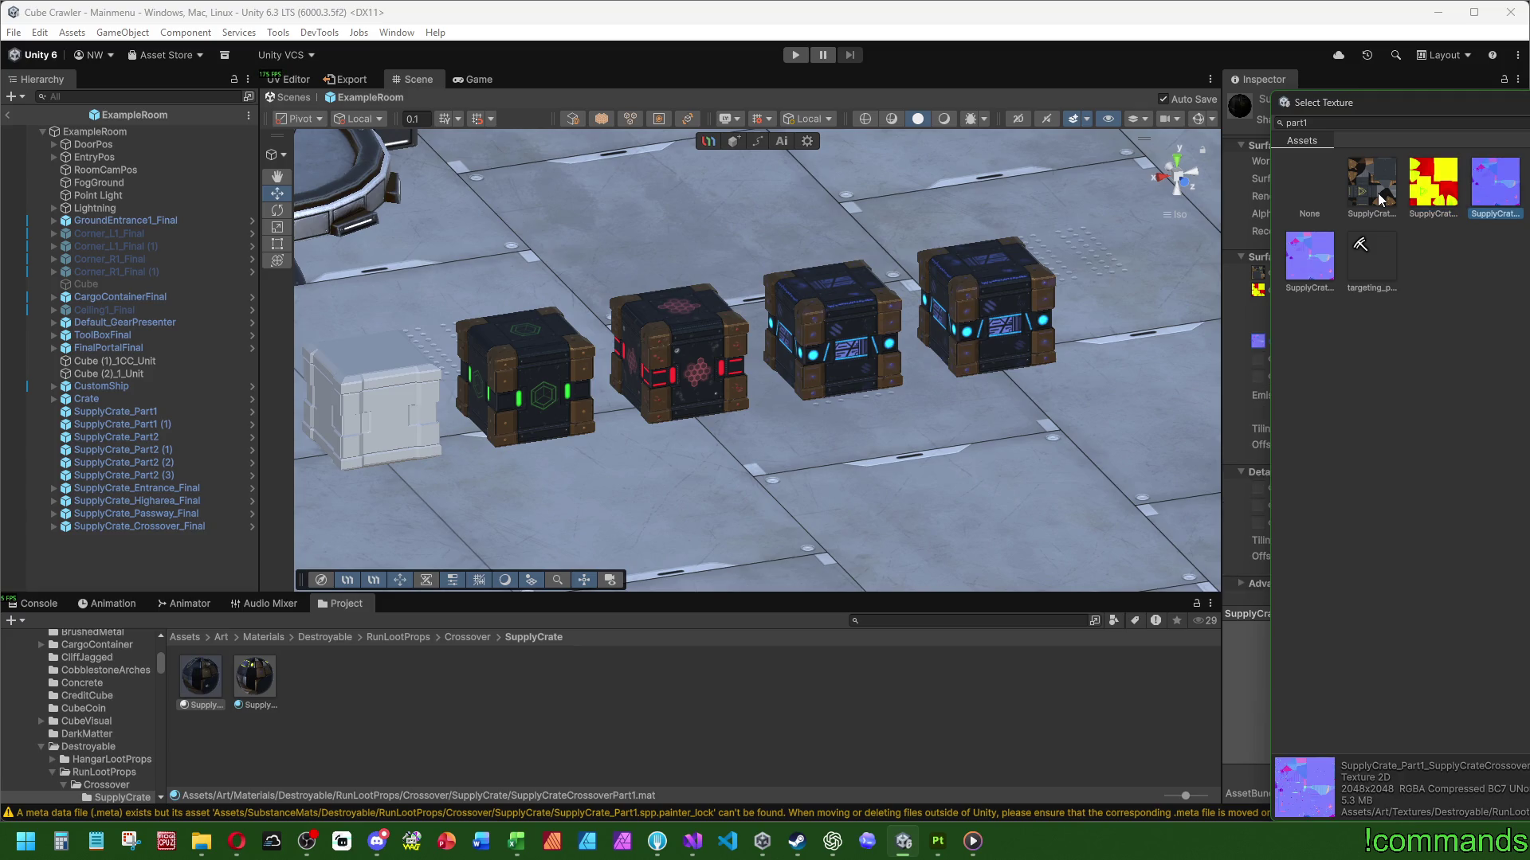
key("Return")
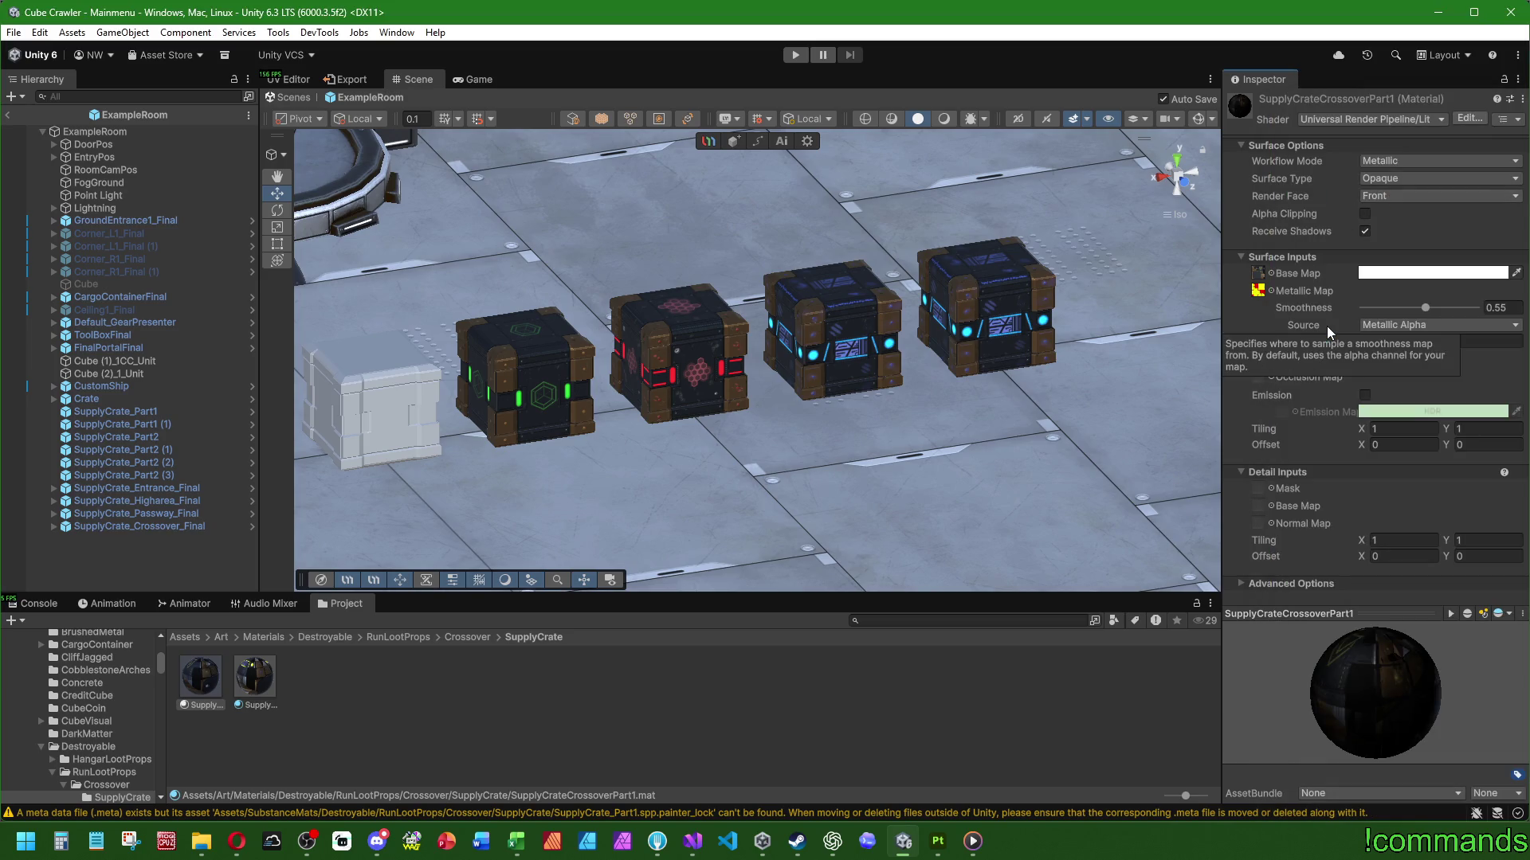
Set the Part2 material's base map to the yellow and red Crossover part2 texture
left_click(265, 686)
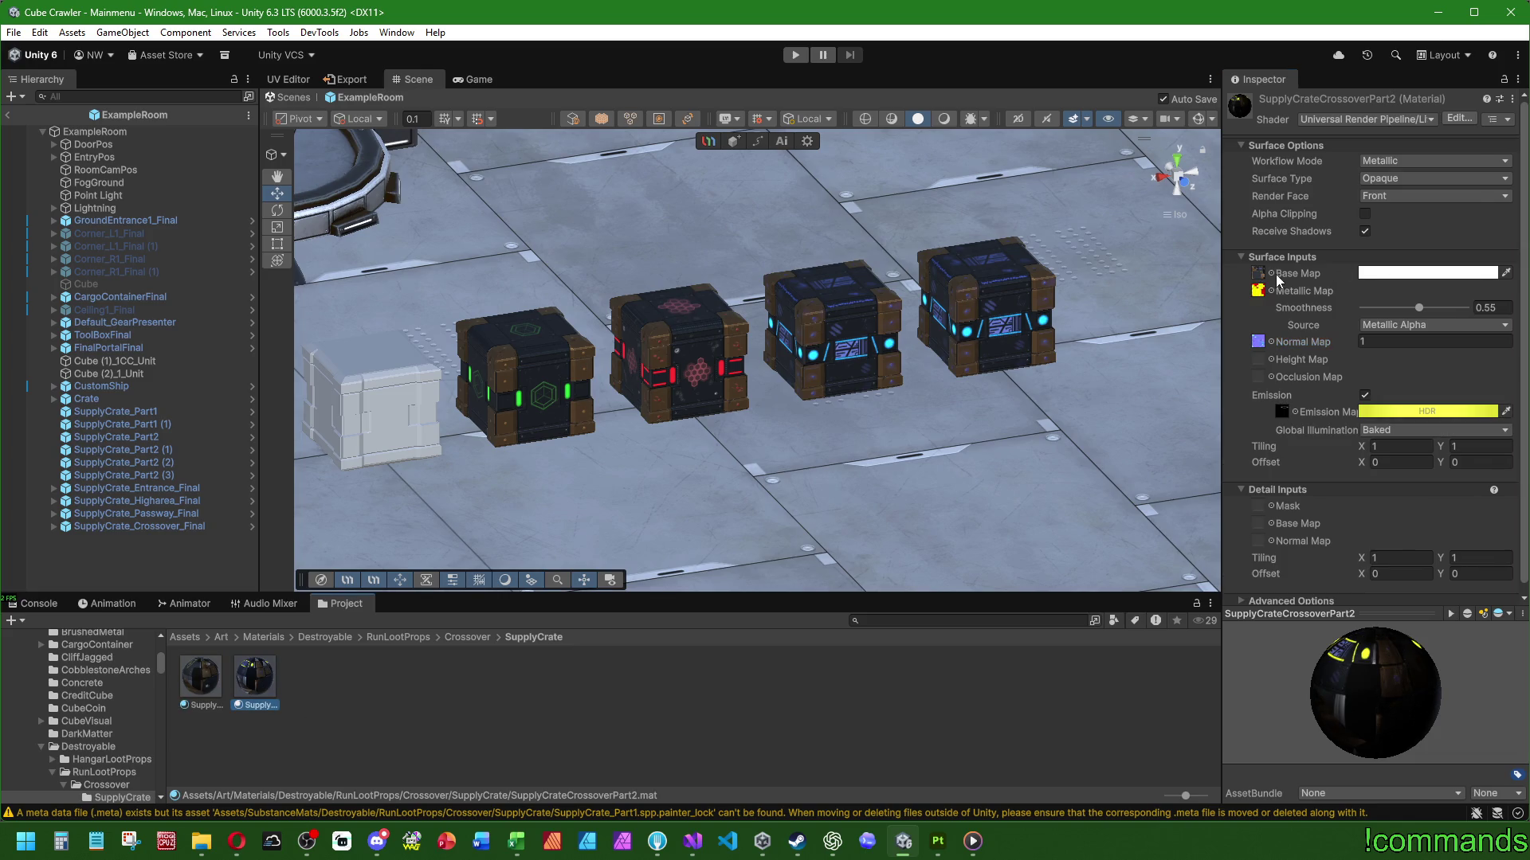
left_click(1273, 274)
type("part2")
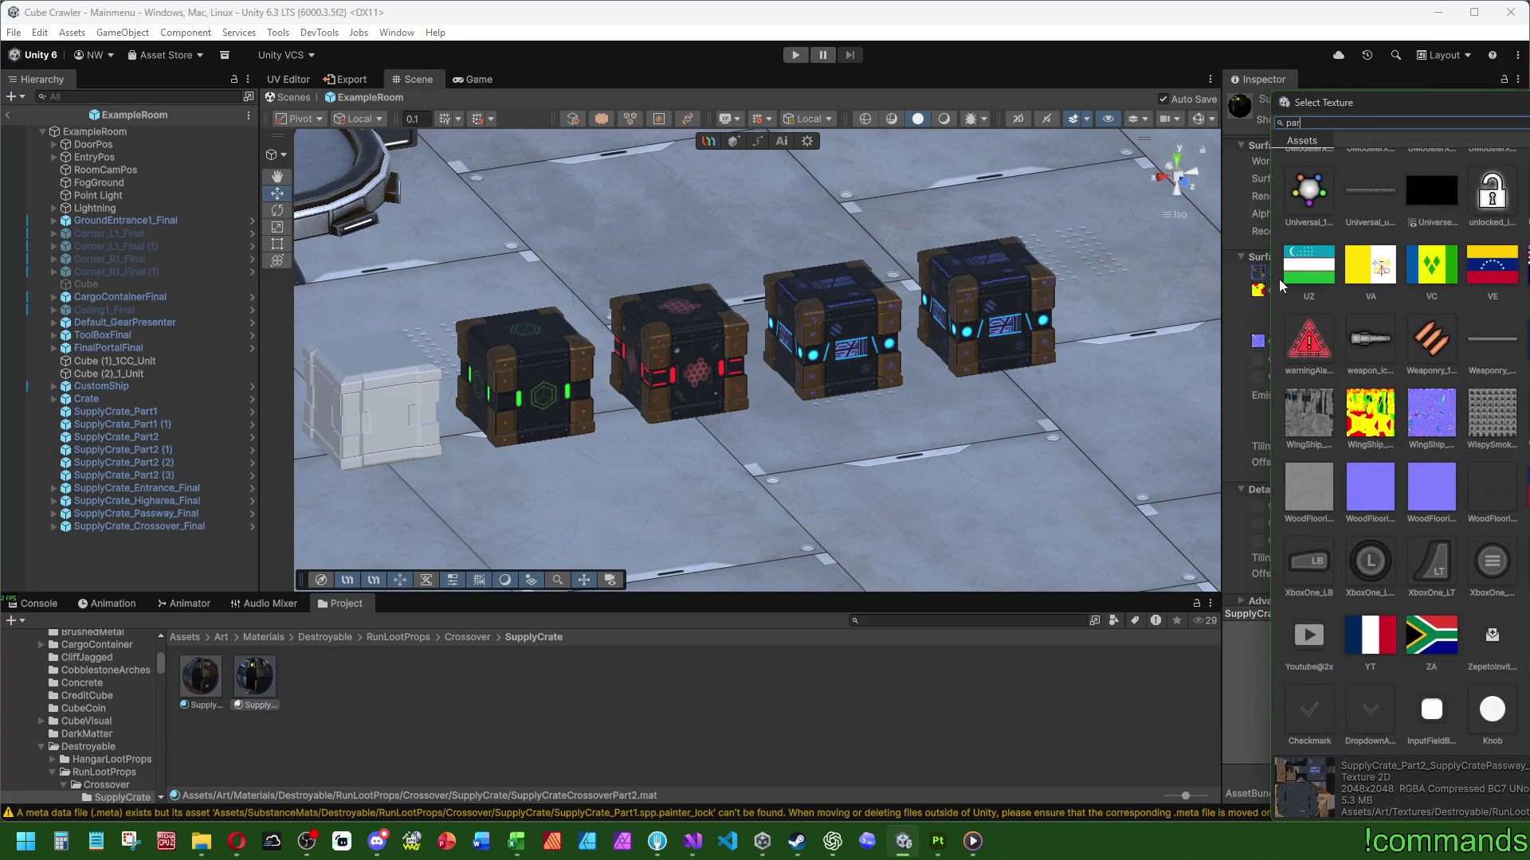
left_click(1386, 182)
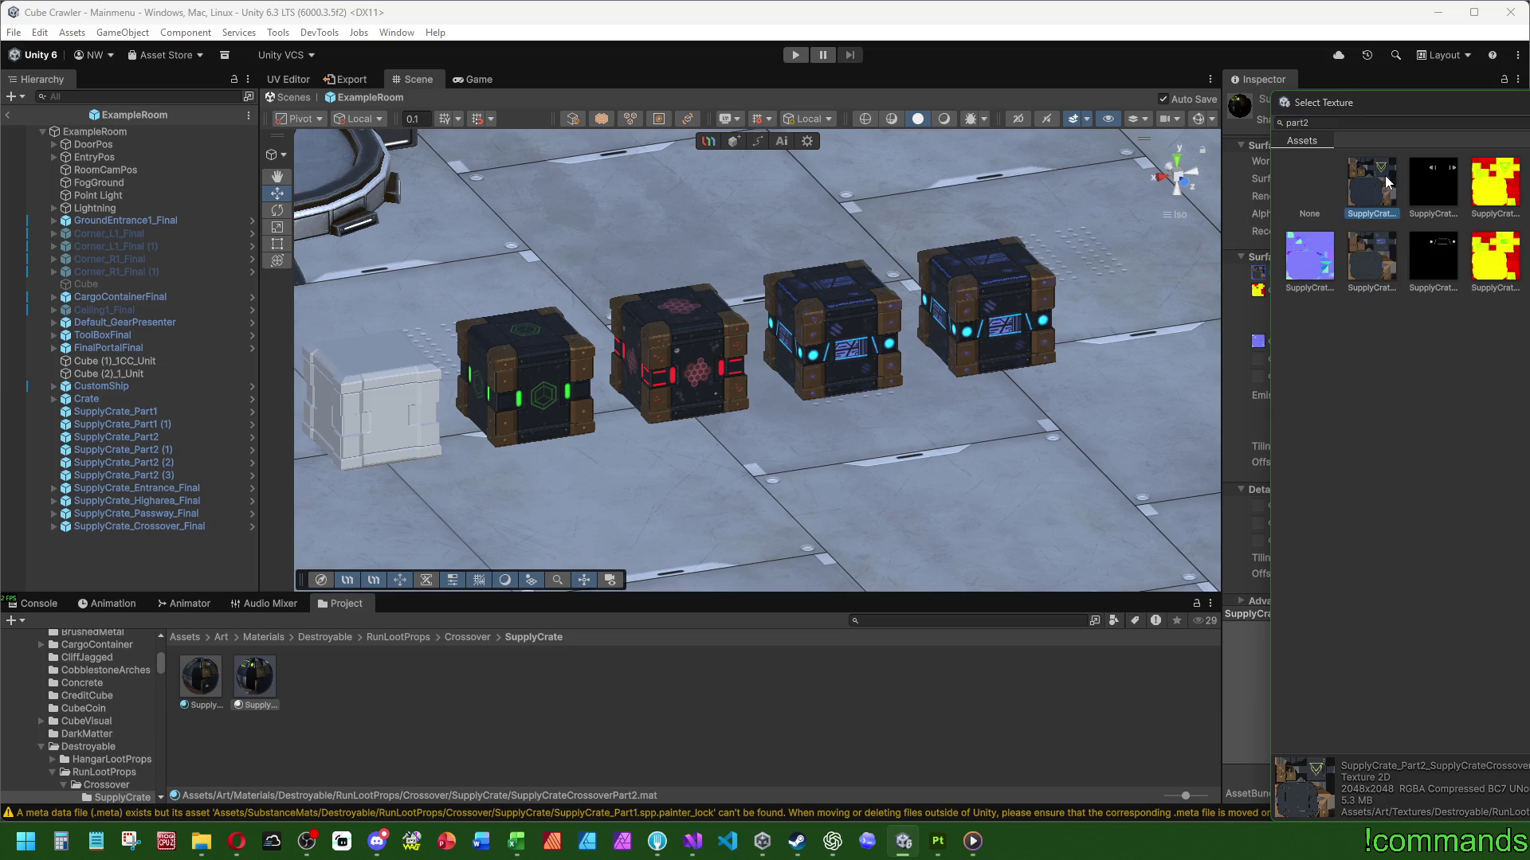
double_click(1373, 194)
left_click(1278, 276)
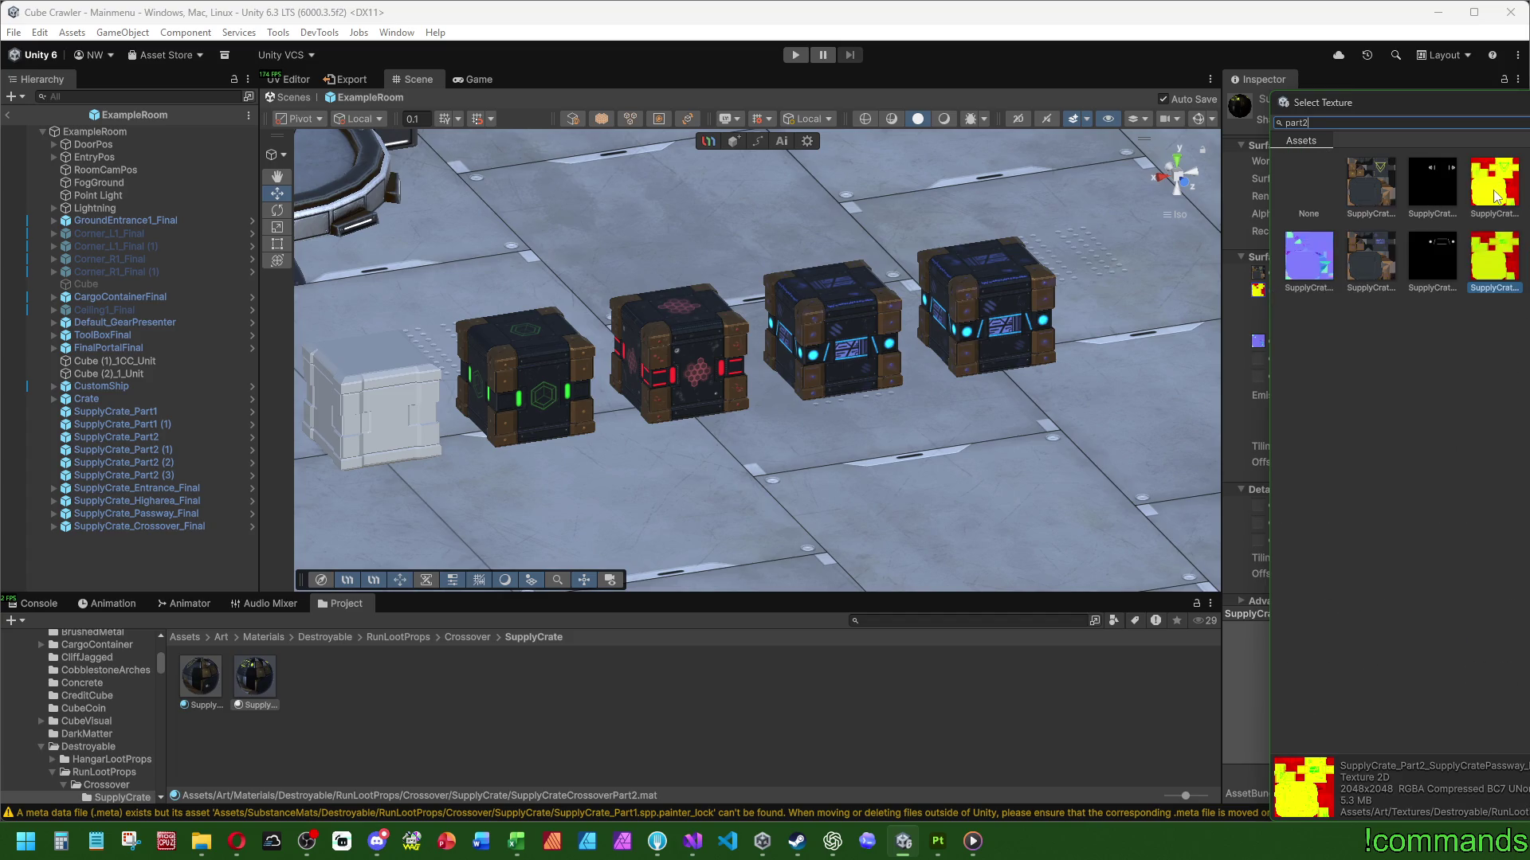
left_click(1501, 197)
double_click(1501, 197)
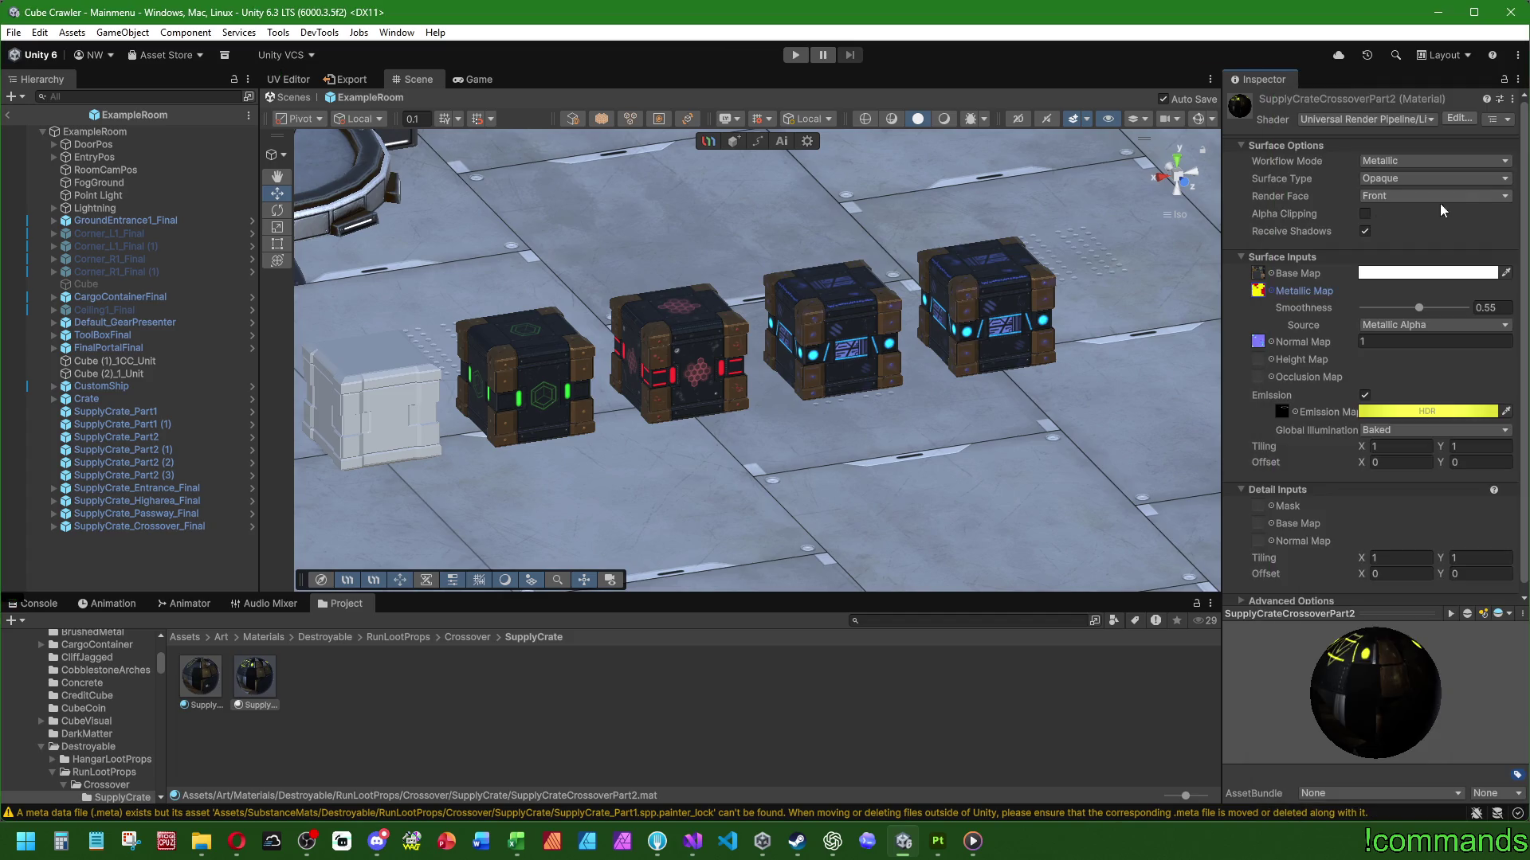
Give the Part2 material the Crossover Part2 normal map and the black emission texture
left_click(1268, 341)
type("part2")
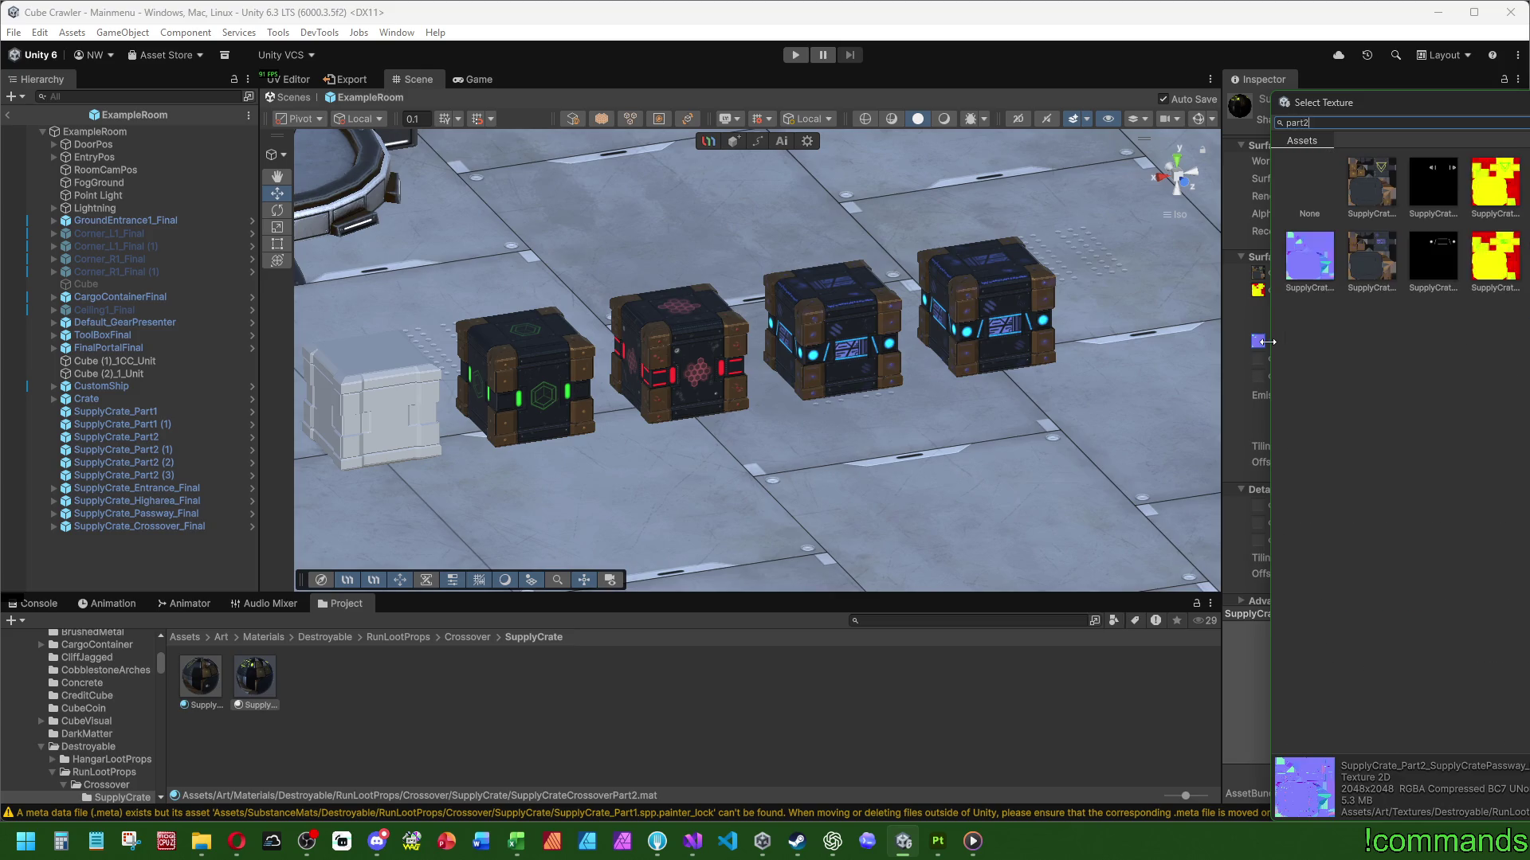
left_click(1309, 255)
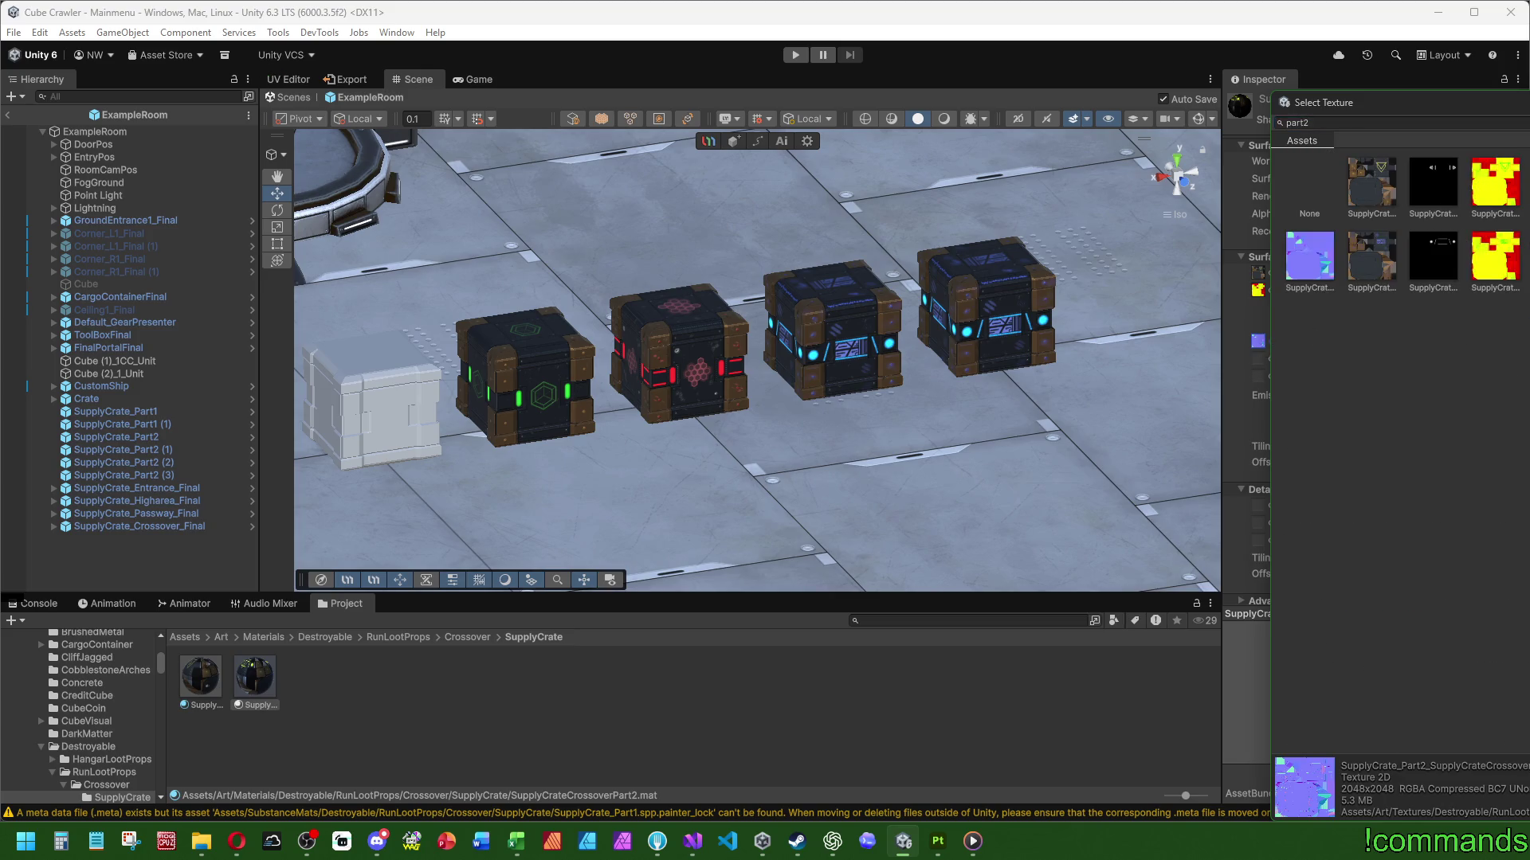
key("Return")
left_click(1269, 411)
type("part2")
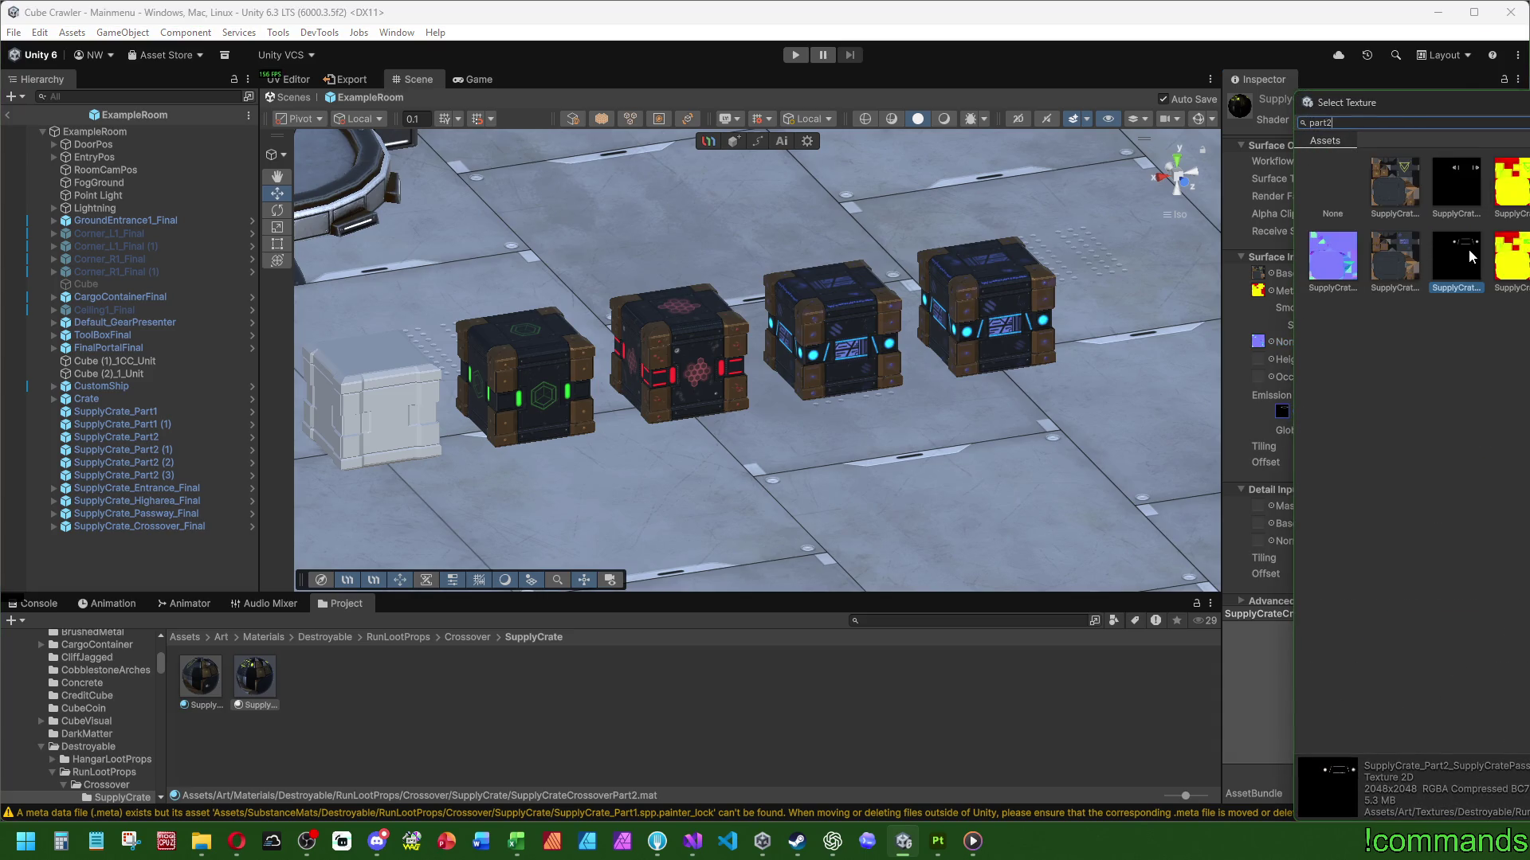
left_click(1457, 183)
key("Return")
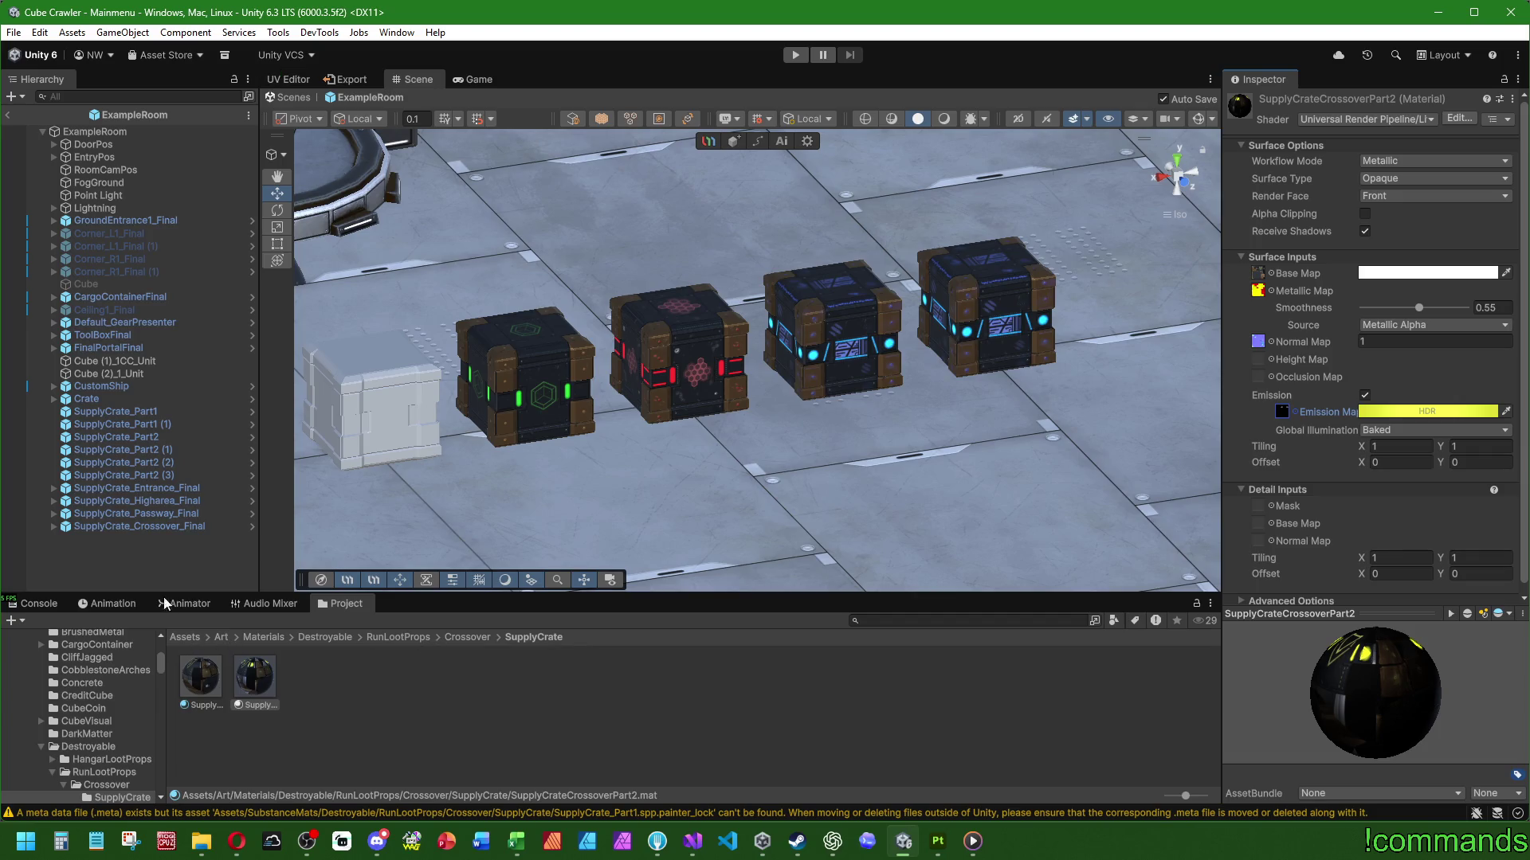
left_click(186, 638)
Browse to the Prefabs/Destroyable/RunLootProps/Crossover/SupplyCrate prefab folder
left_click(693, 679)
double_click(698, 684)
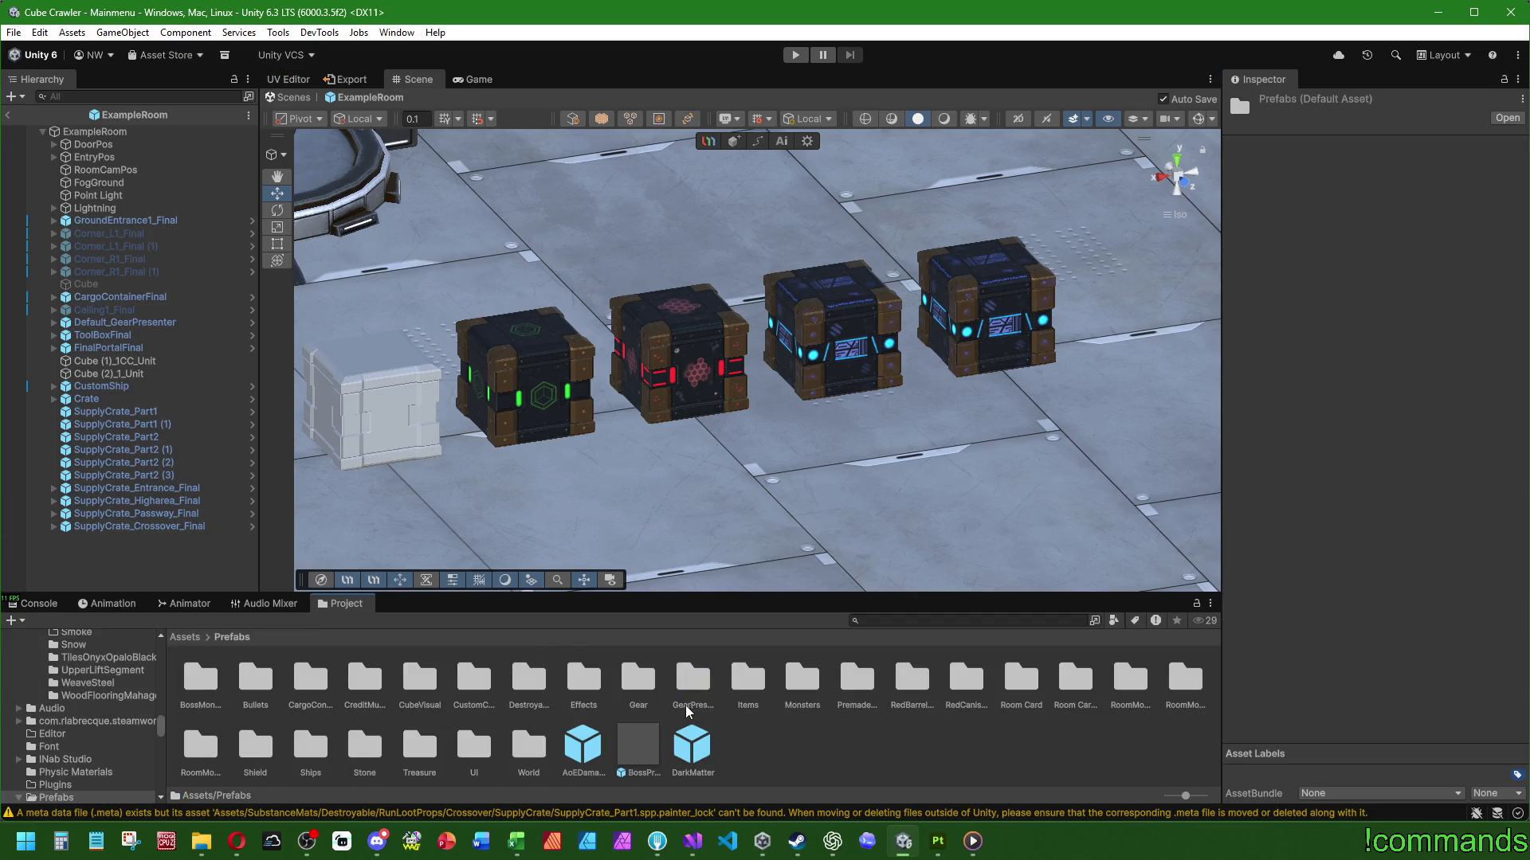
double_click(545, 752)
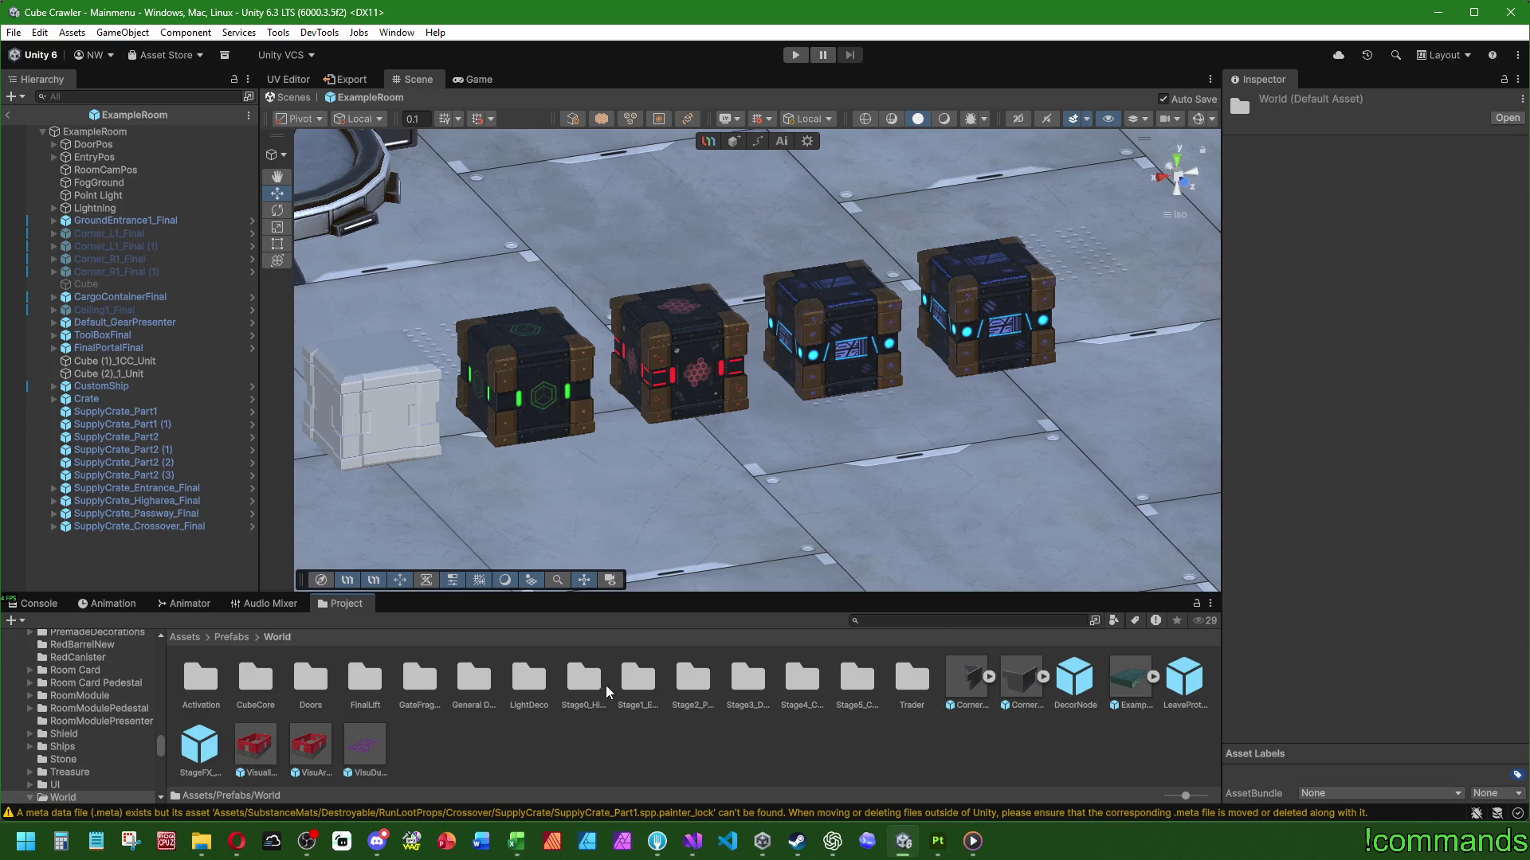
left_click(237, 638)
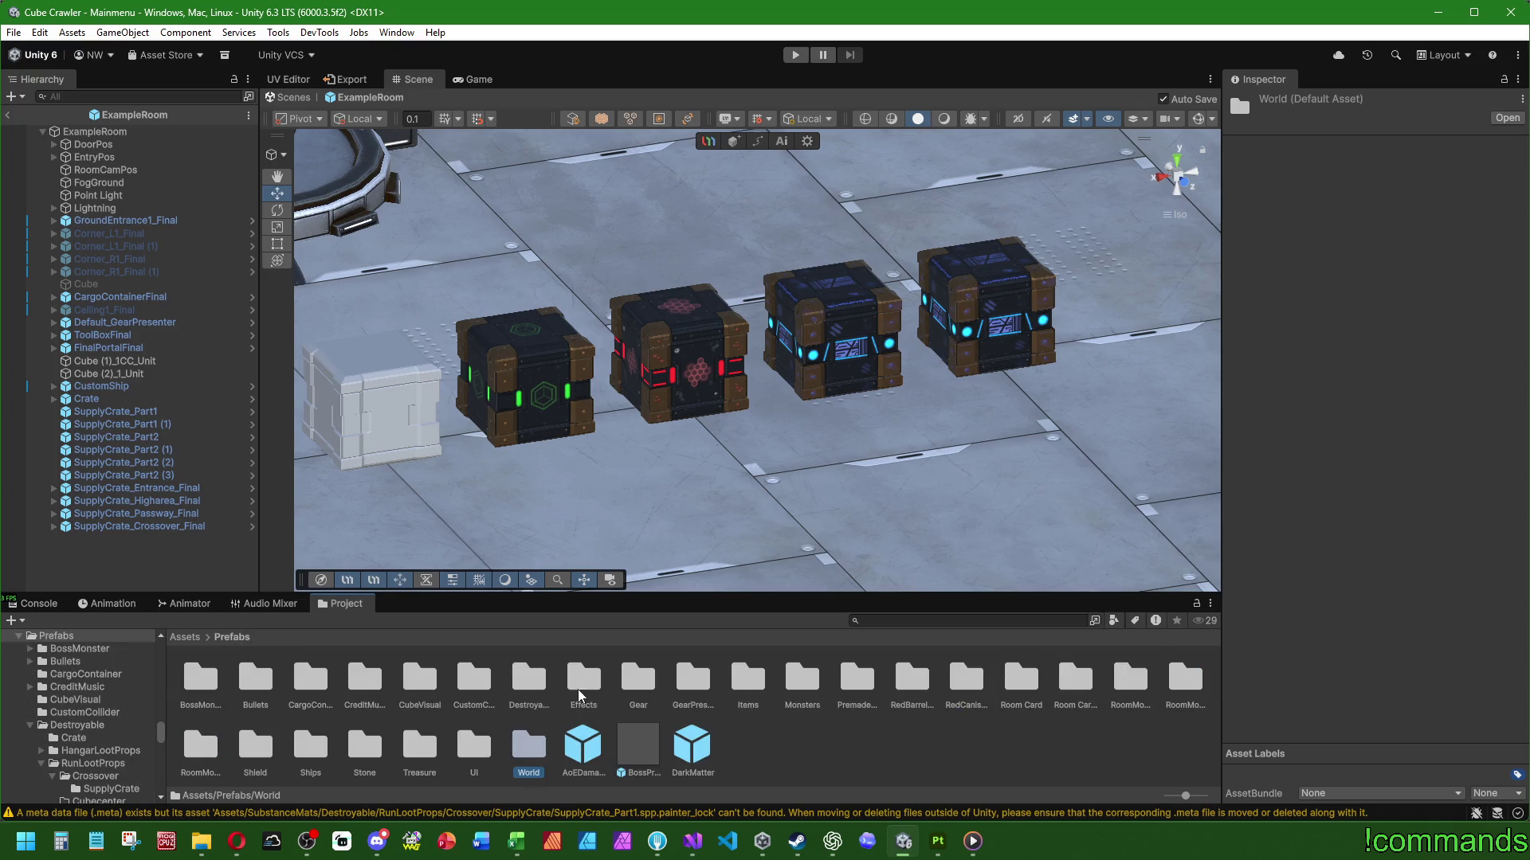
double_click(538, 681)
left_click(314, 690)
double_click(313, 690)
double_click(200, 682)
double_click(200, 682)
left_click(259, 681)
Check the Part2 variants and set SupplyCrate_Part2 Variant's mesh material to SupplyCrateCrossoverPart2
left_click(522, 678)
double_click(522, 678)
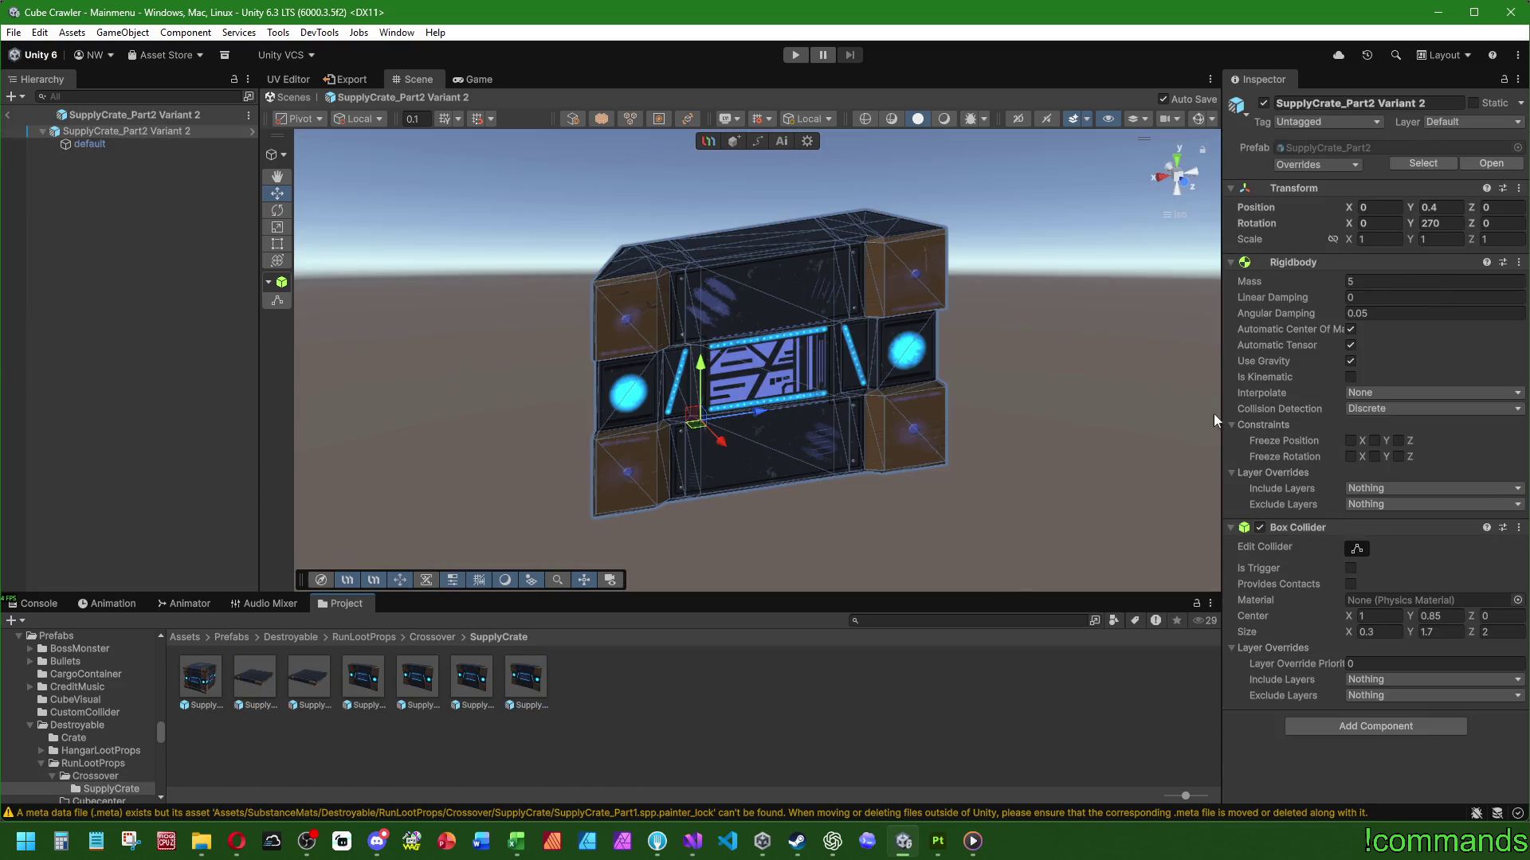
left_click(140, 143)
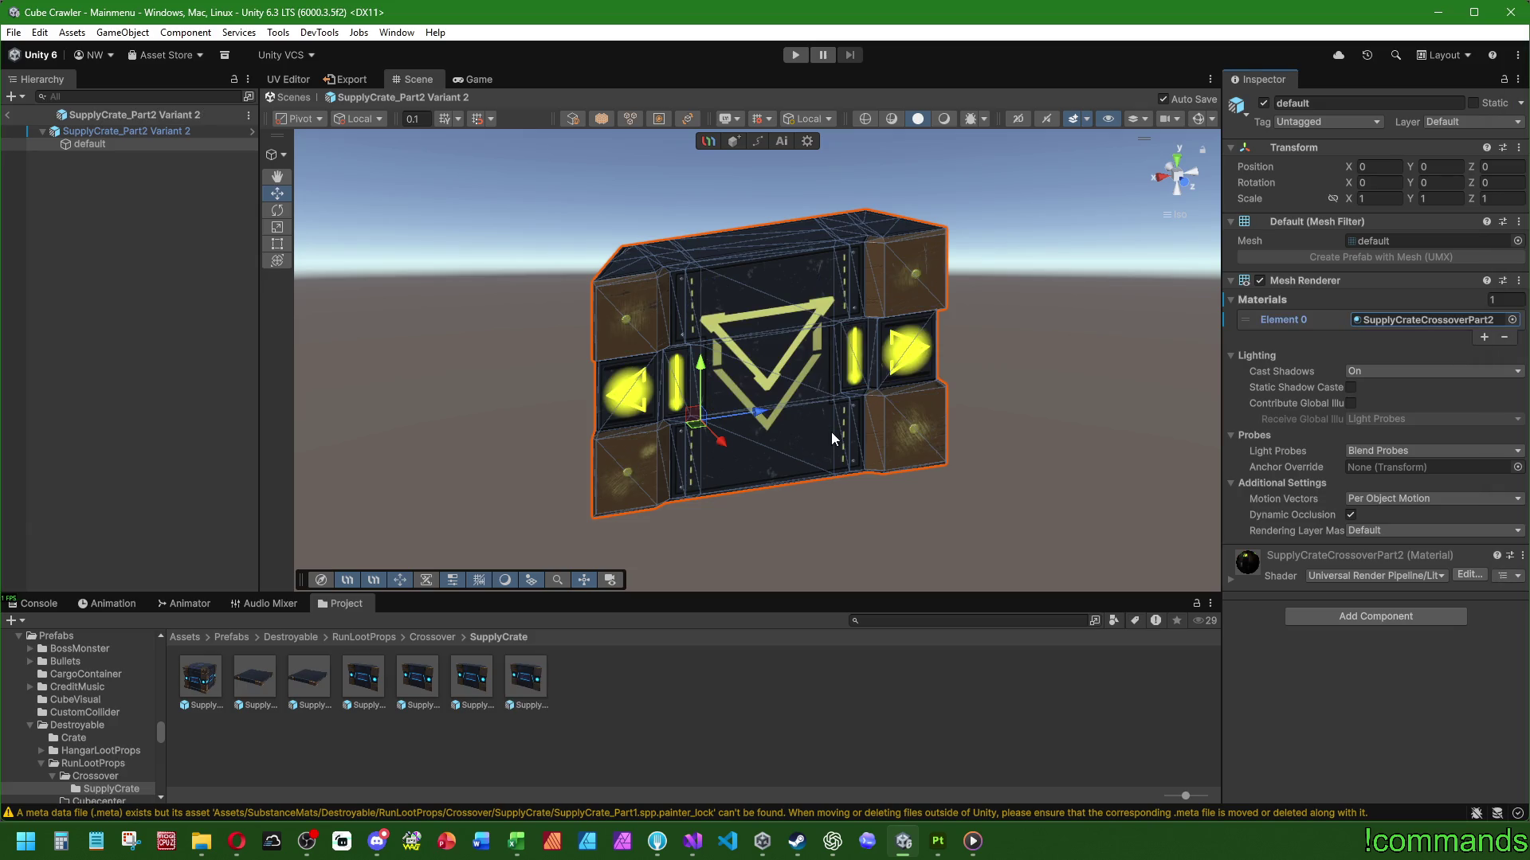
mouse_move(606, 382)
left_mouse_down("alt")
mouse_move(621, 342)
mouse_move(837, 423)
left_mouse_up("alt")
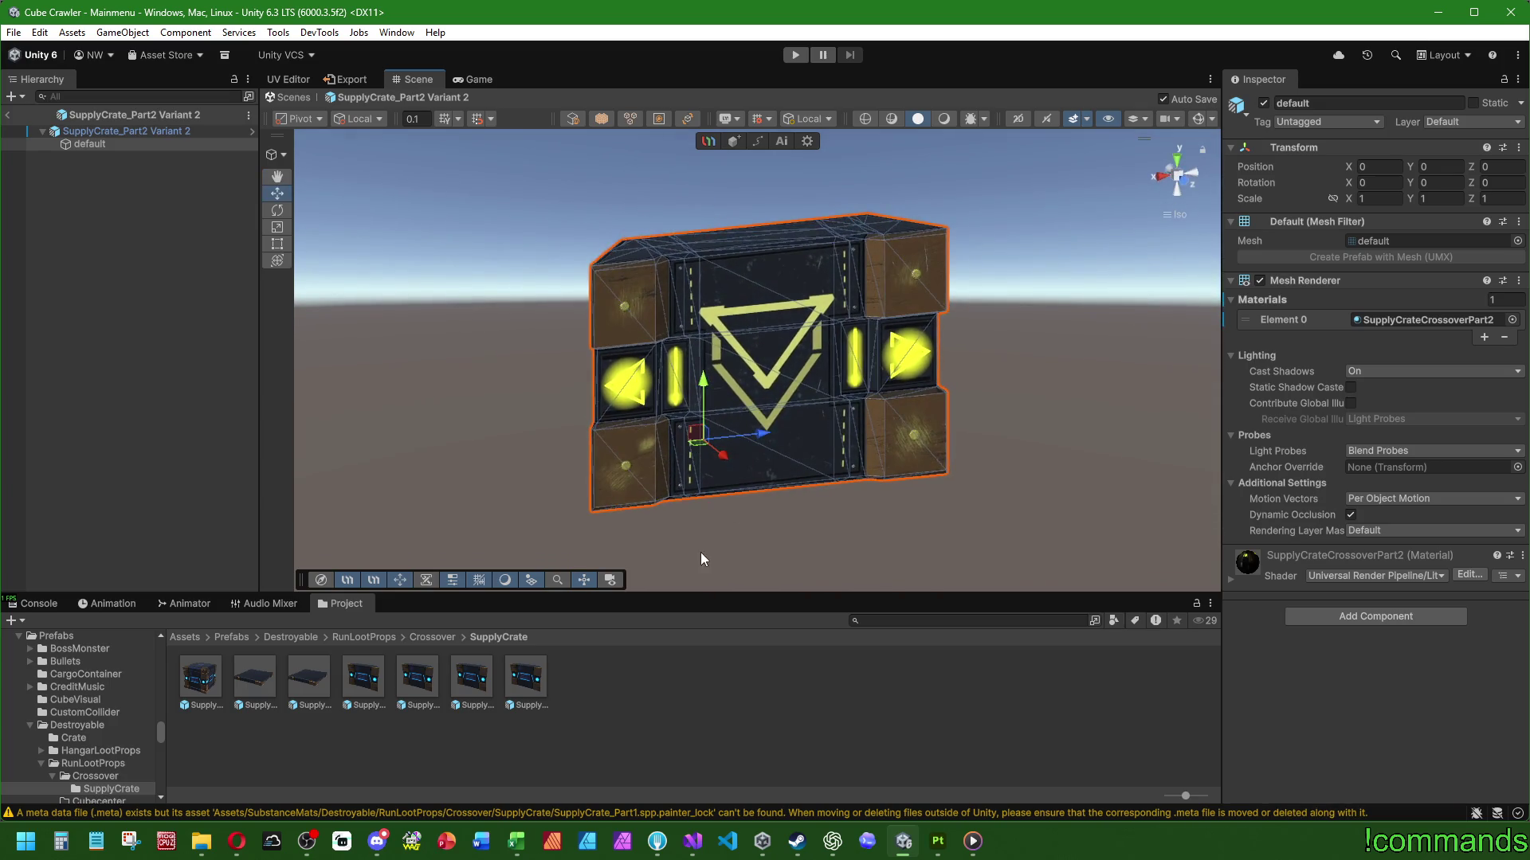
double_click(470, 679)
left_click(148, 145)
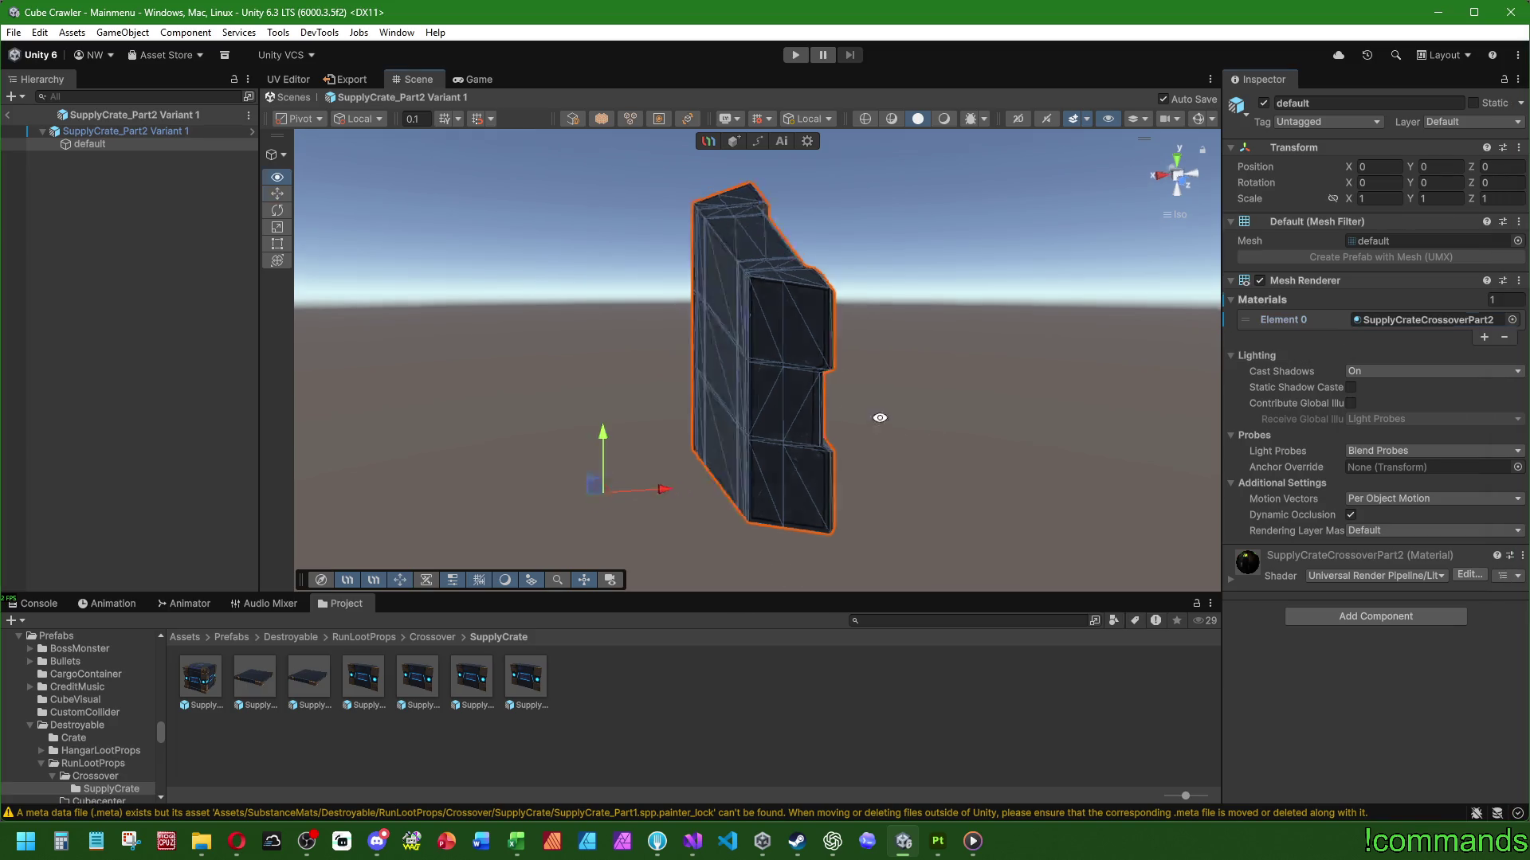
double_click(435, 681)
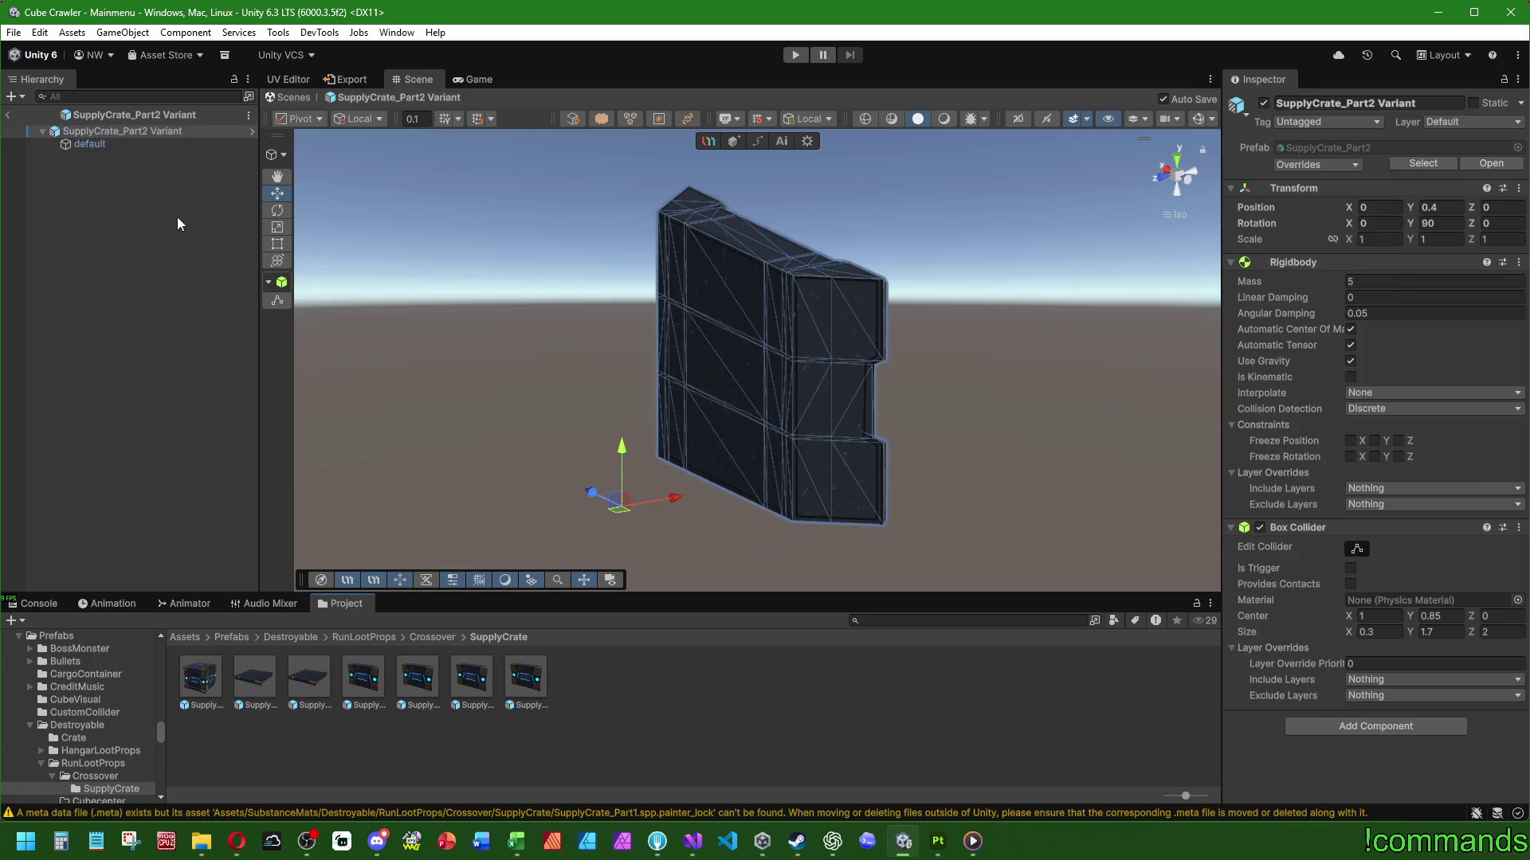
left_click(1512, 321)
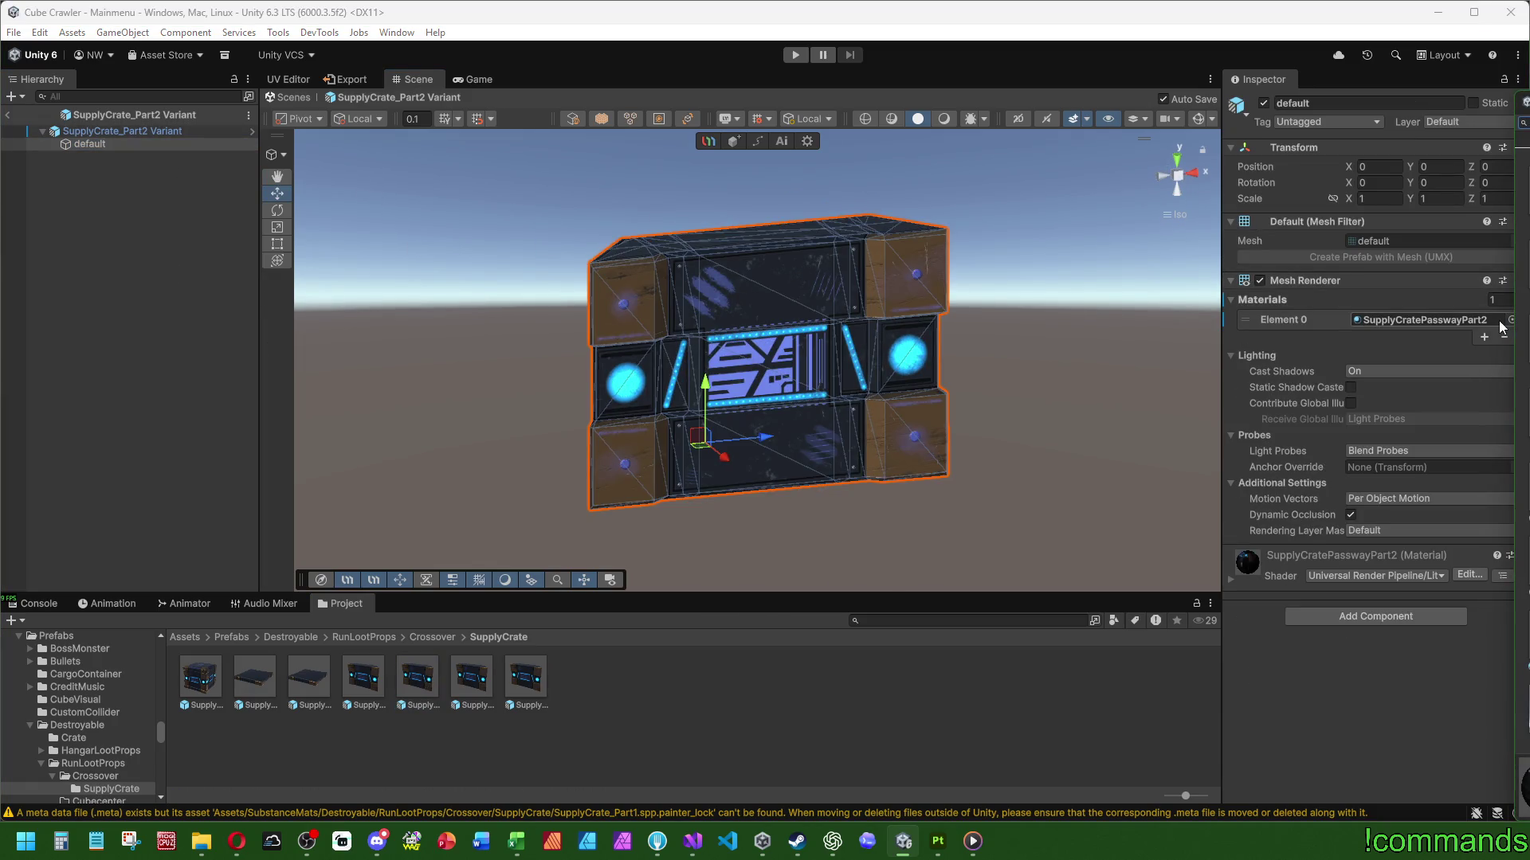
key("Return")
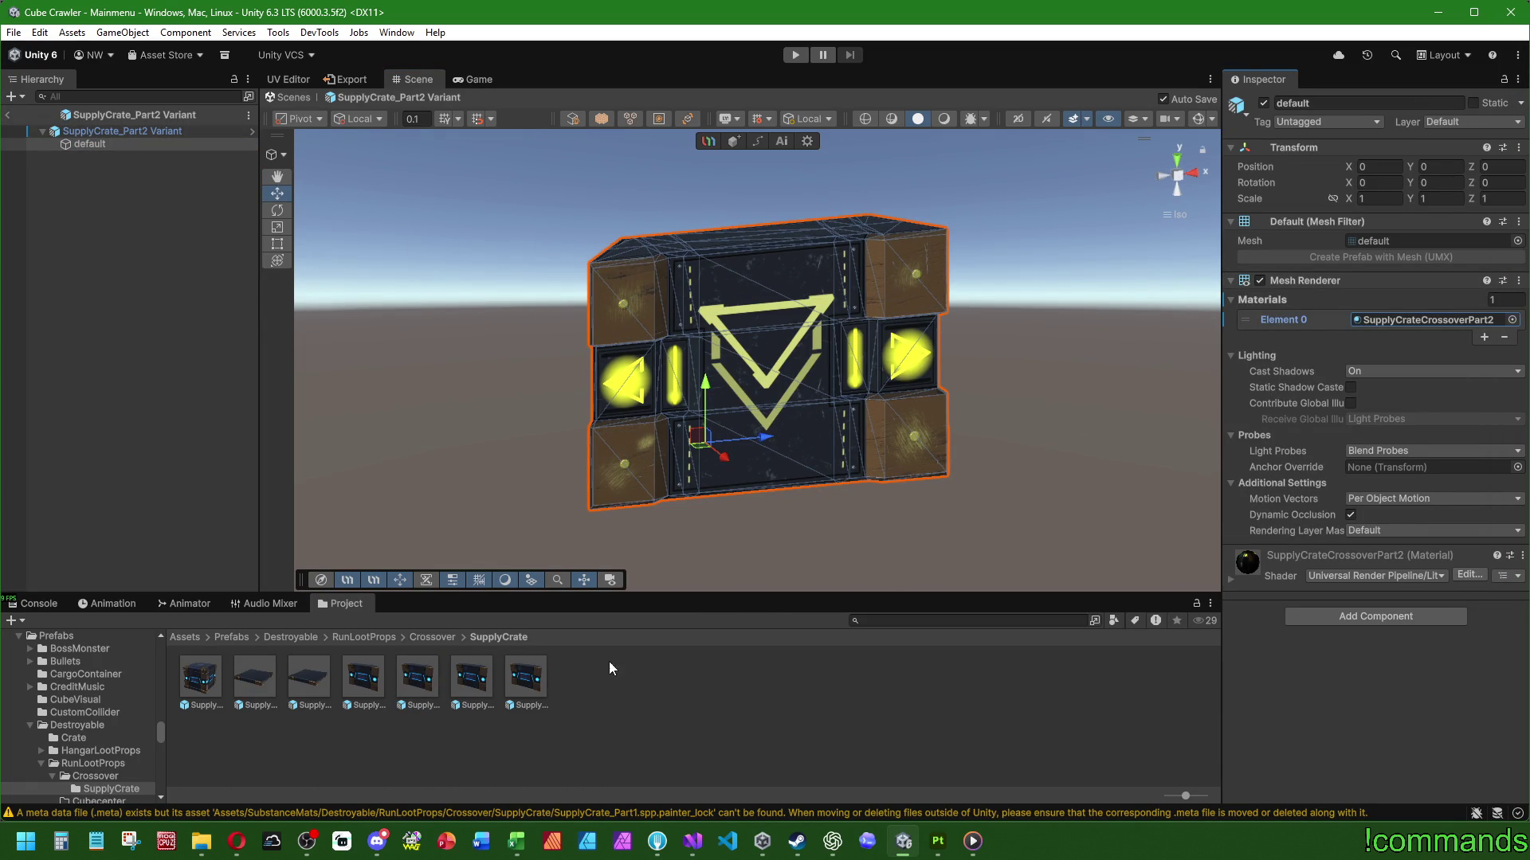
Assign SupplyCrateCrossoverPart2 to the SupplyCrate_Part2 prefab's default mesh
double_click(343, 679)
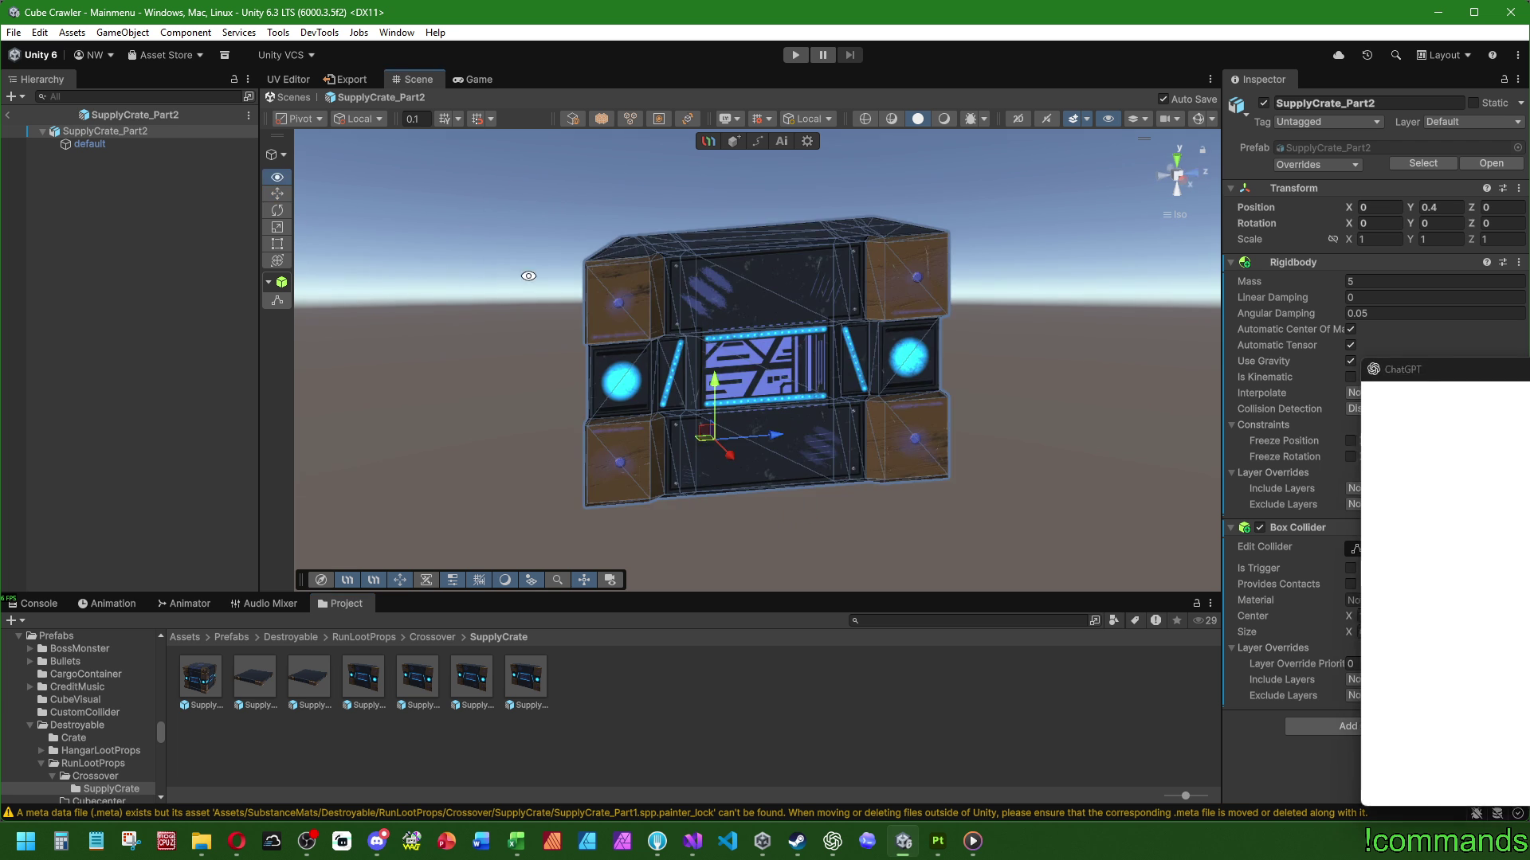
left_click(60, 132)
left_click(60, 141)
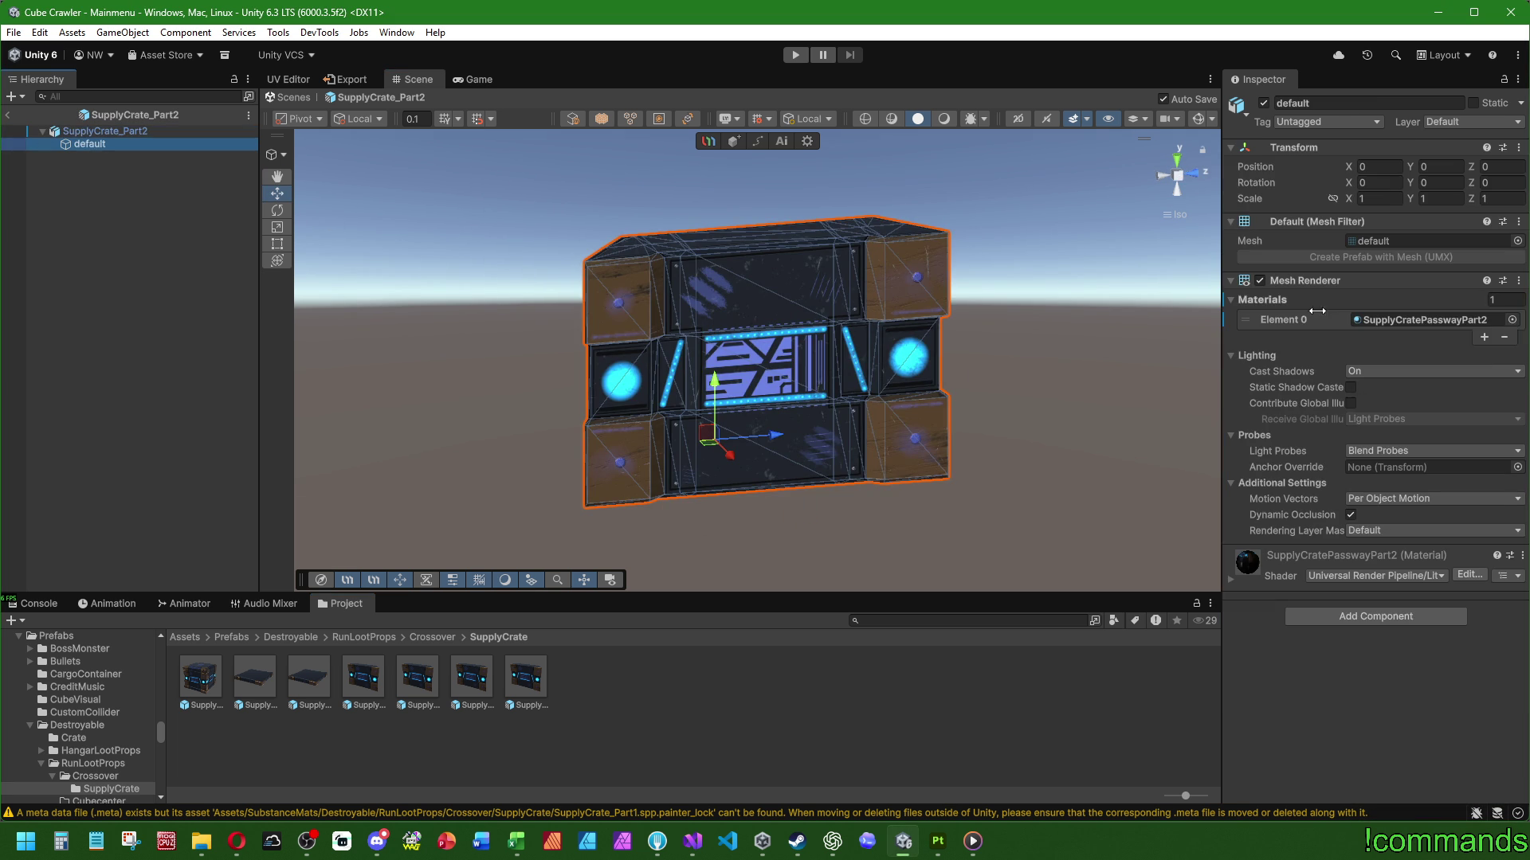
left_click(1518, 319)
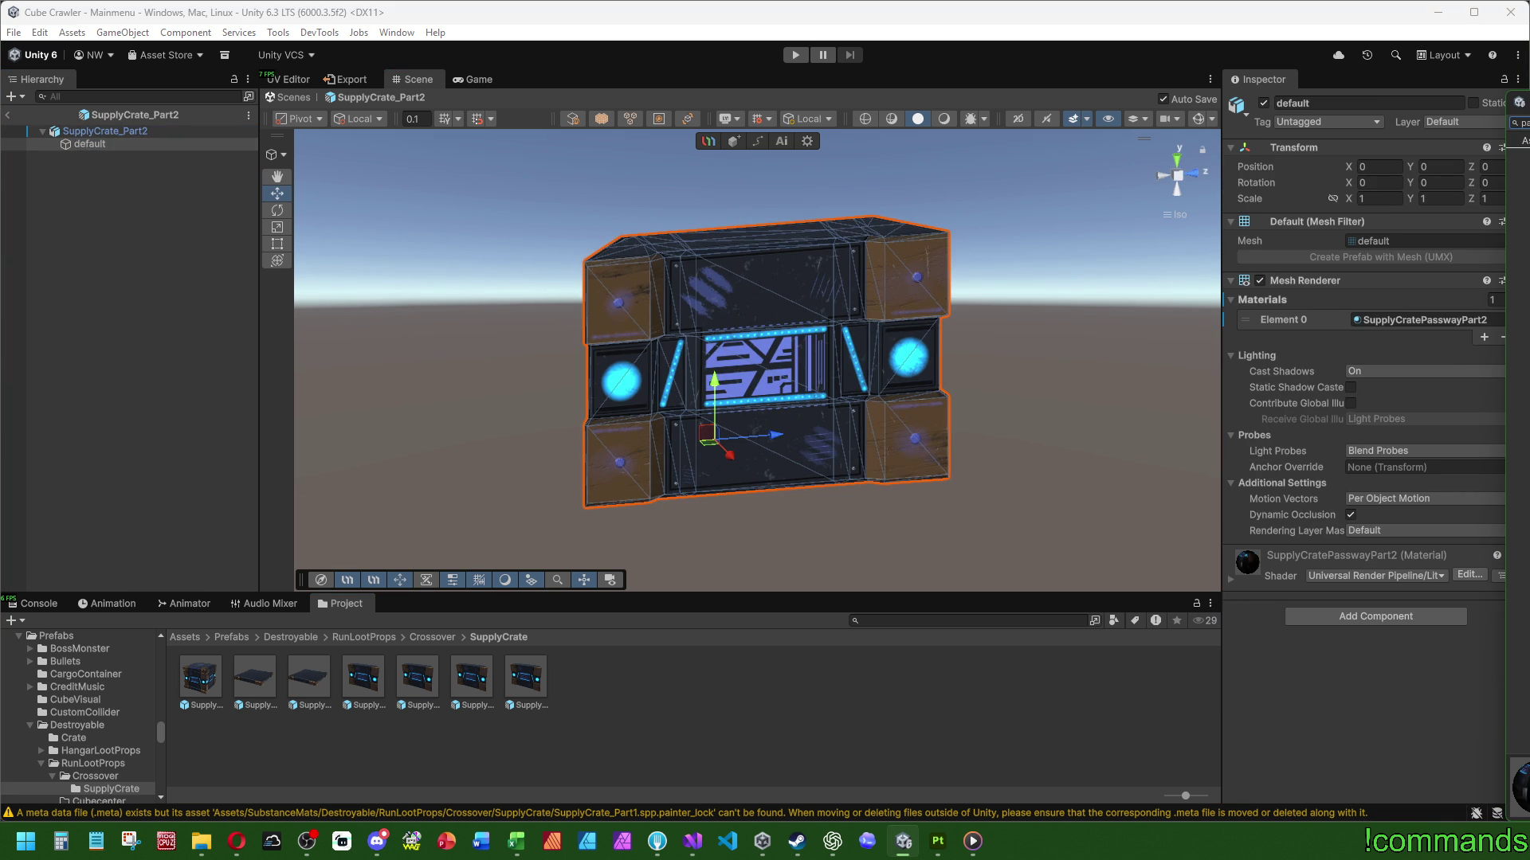
double_click(1523, 191)
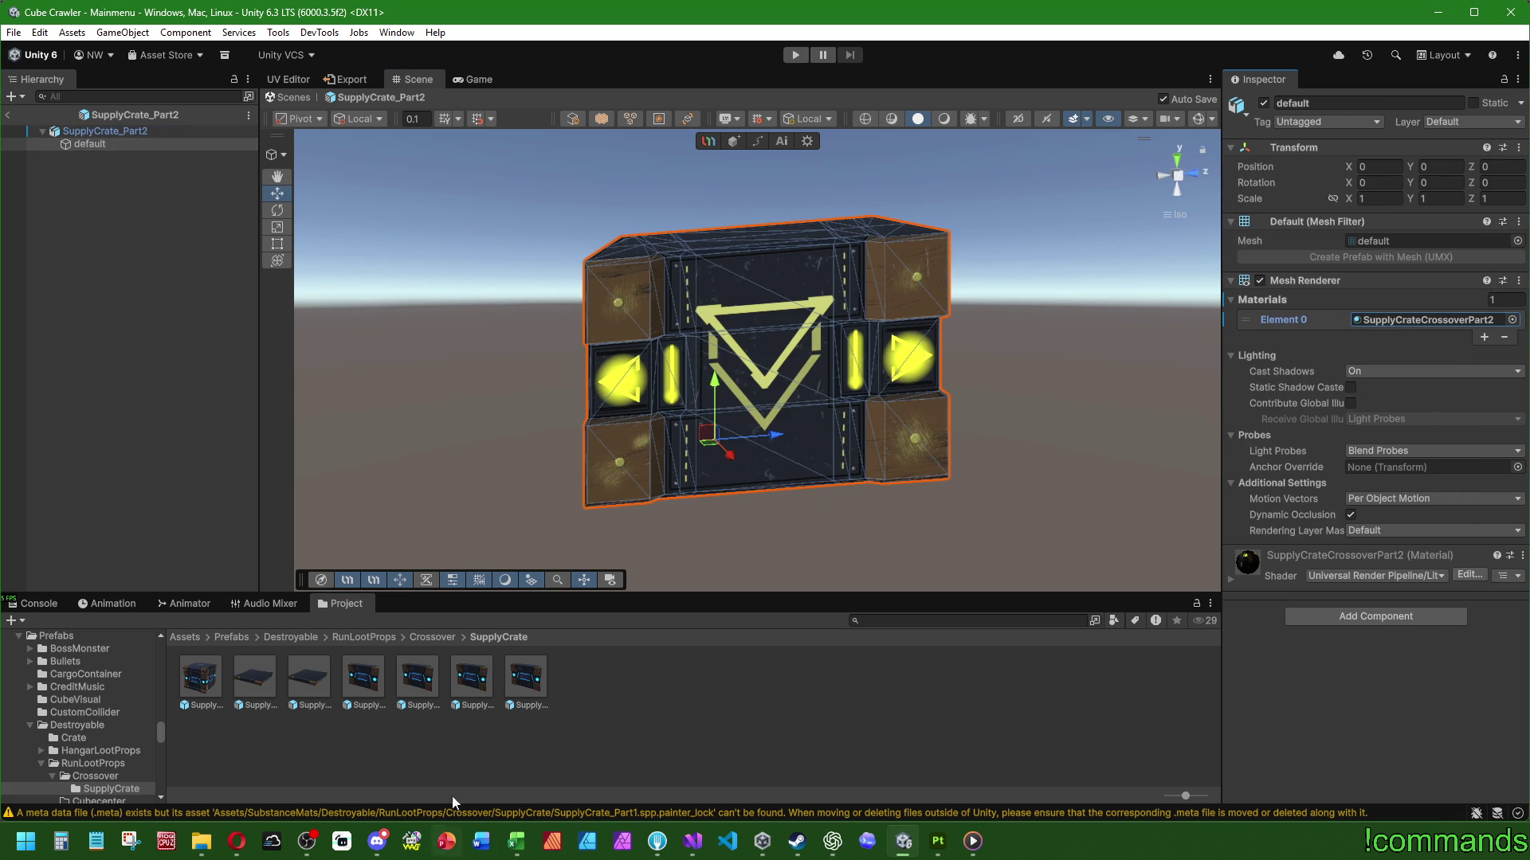
left_click(658, 841)
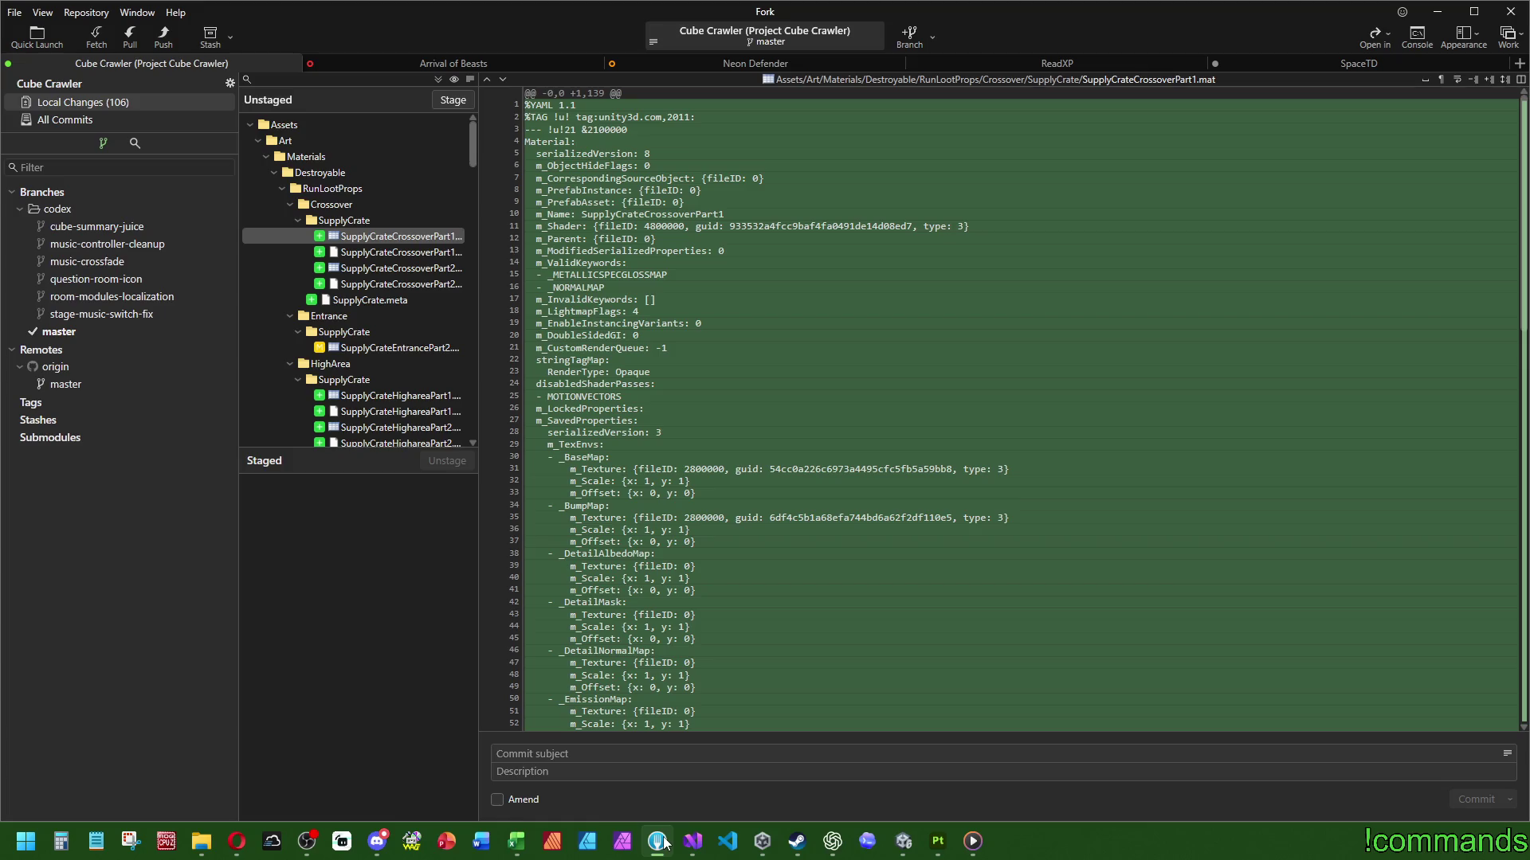
Review the latest commits on each codex branch and master in Fork, then minimize it
left_click(74, 227)
left_click(74, 242)
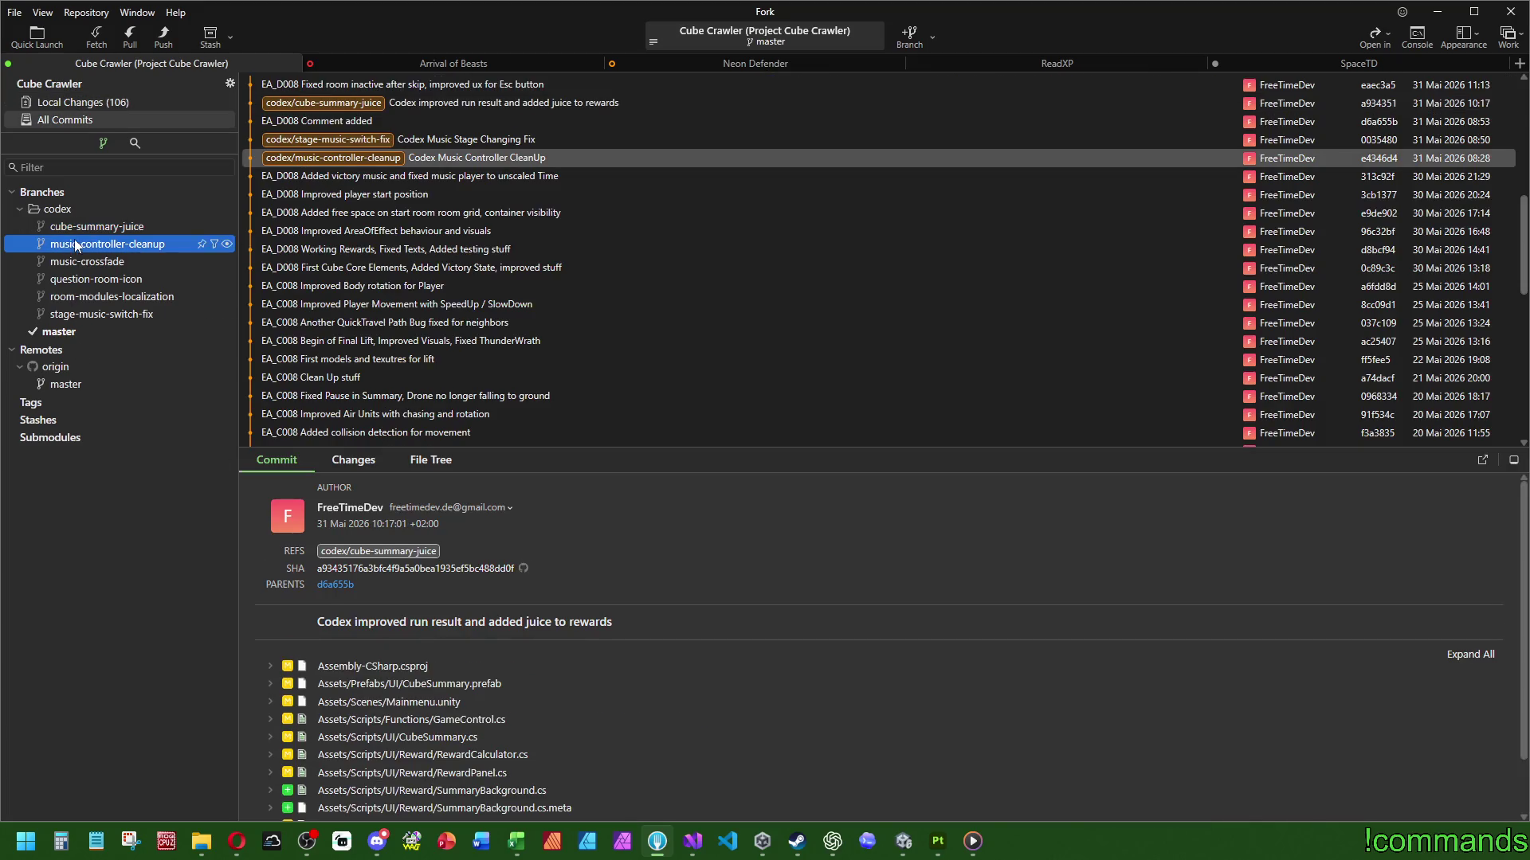
left_click(77, 262)
left_click(80, 279)
left_click(80, 297)
left_click(80, 314)
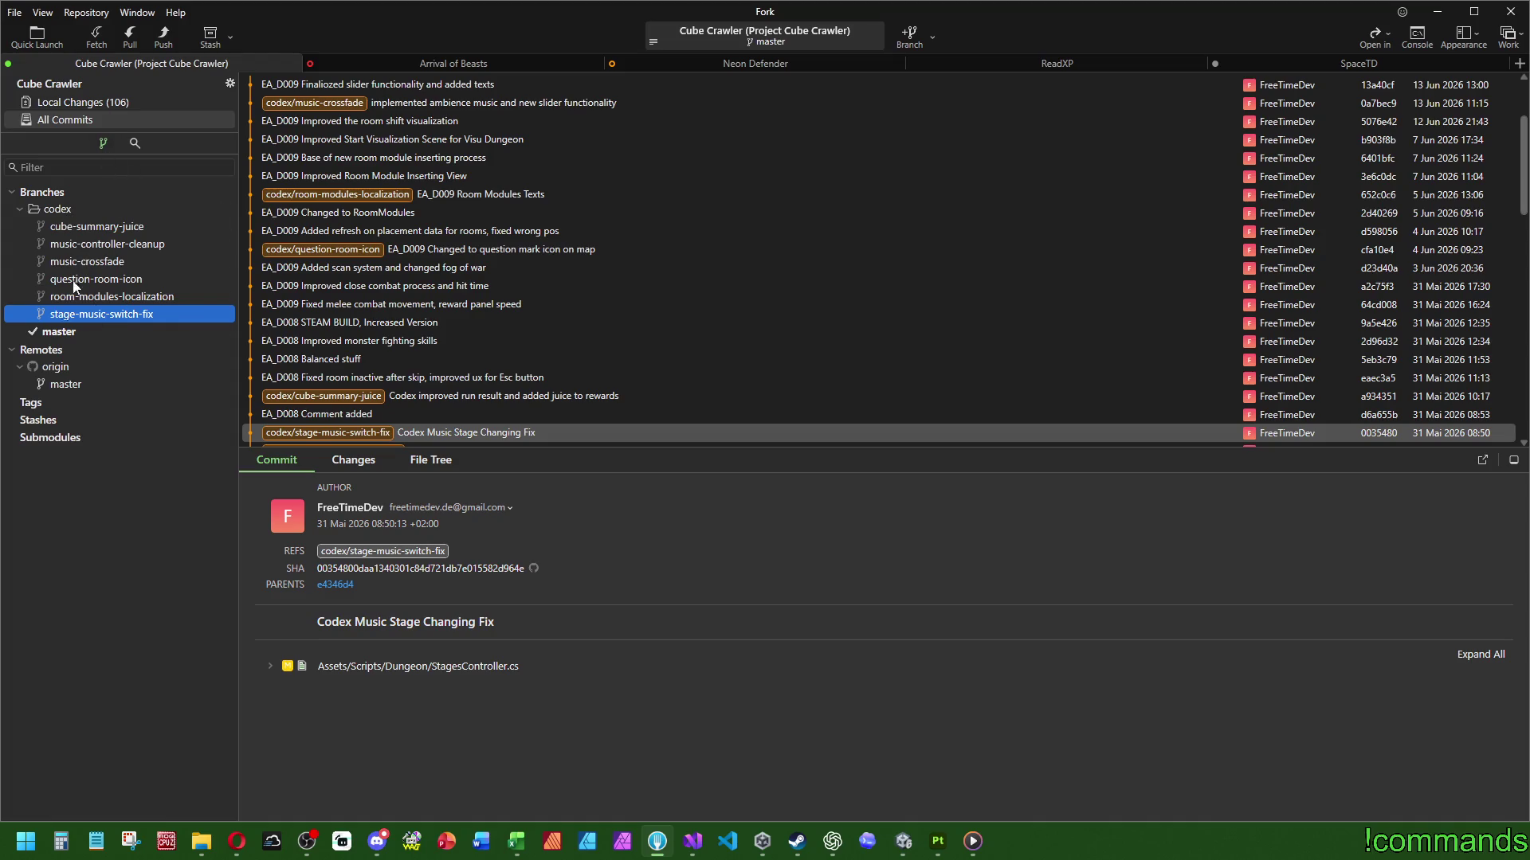
left_click(62, 333)
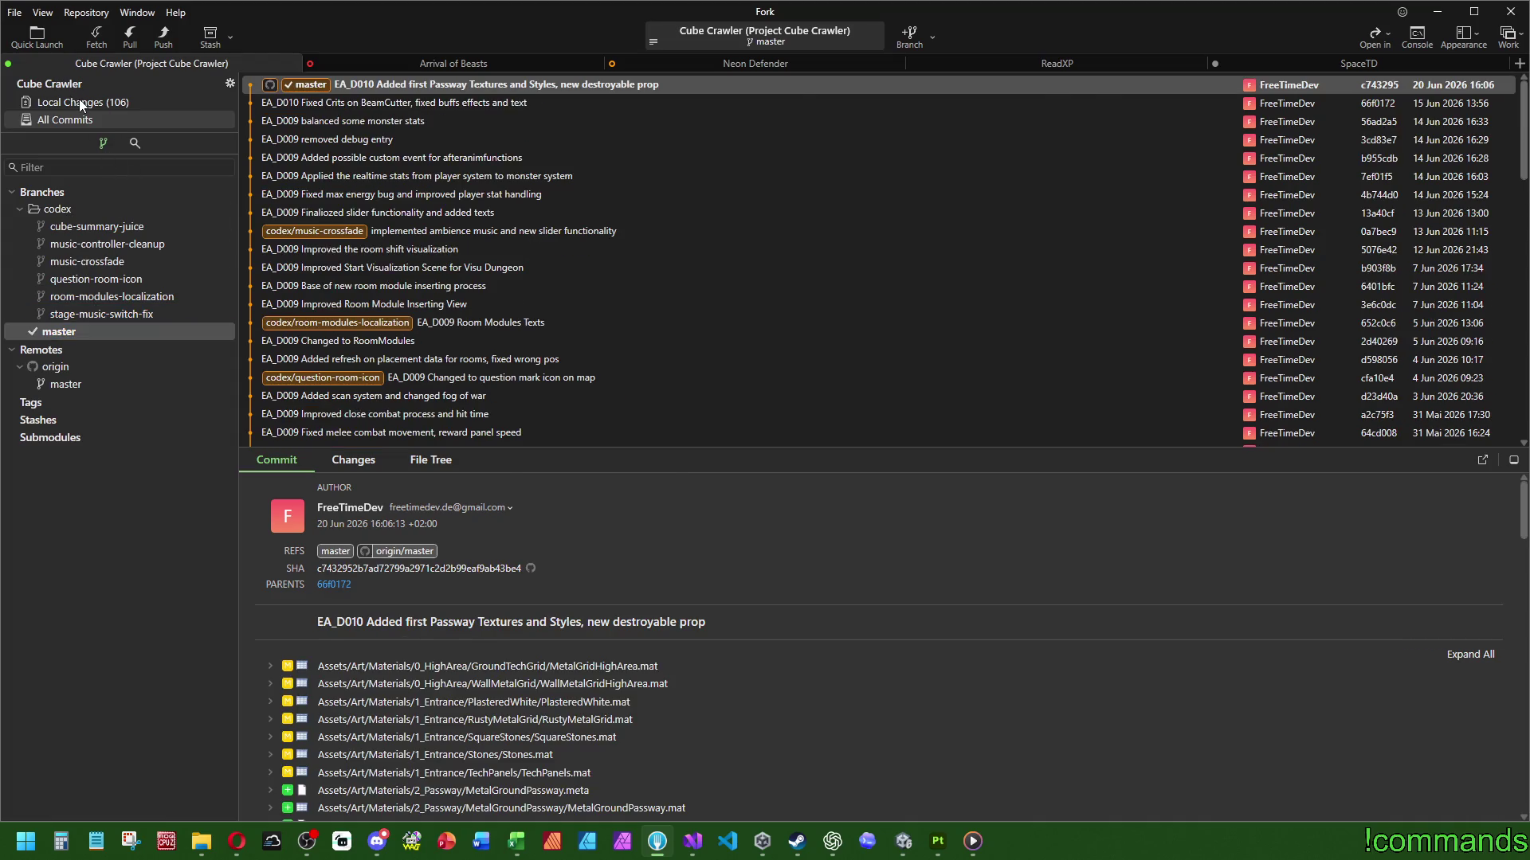
left_click(78, 100)
left_click(1437, 11)
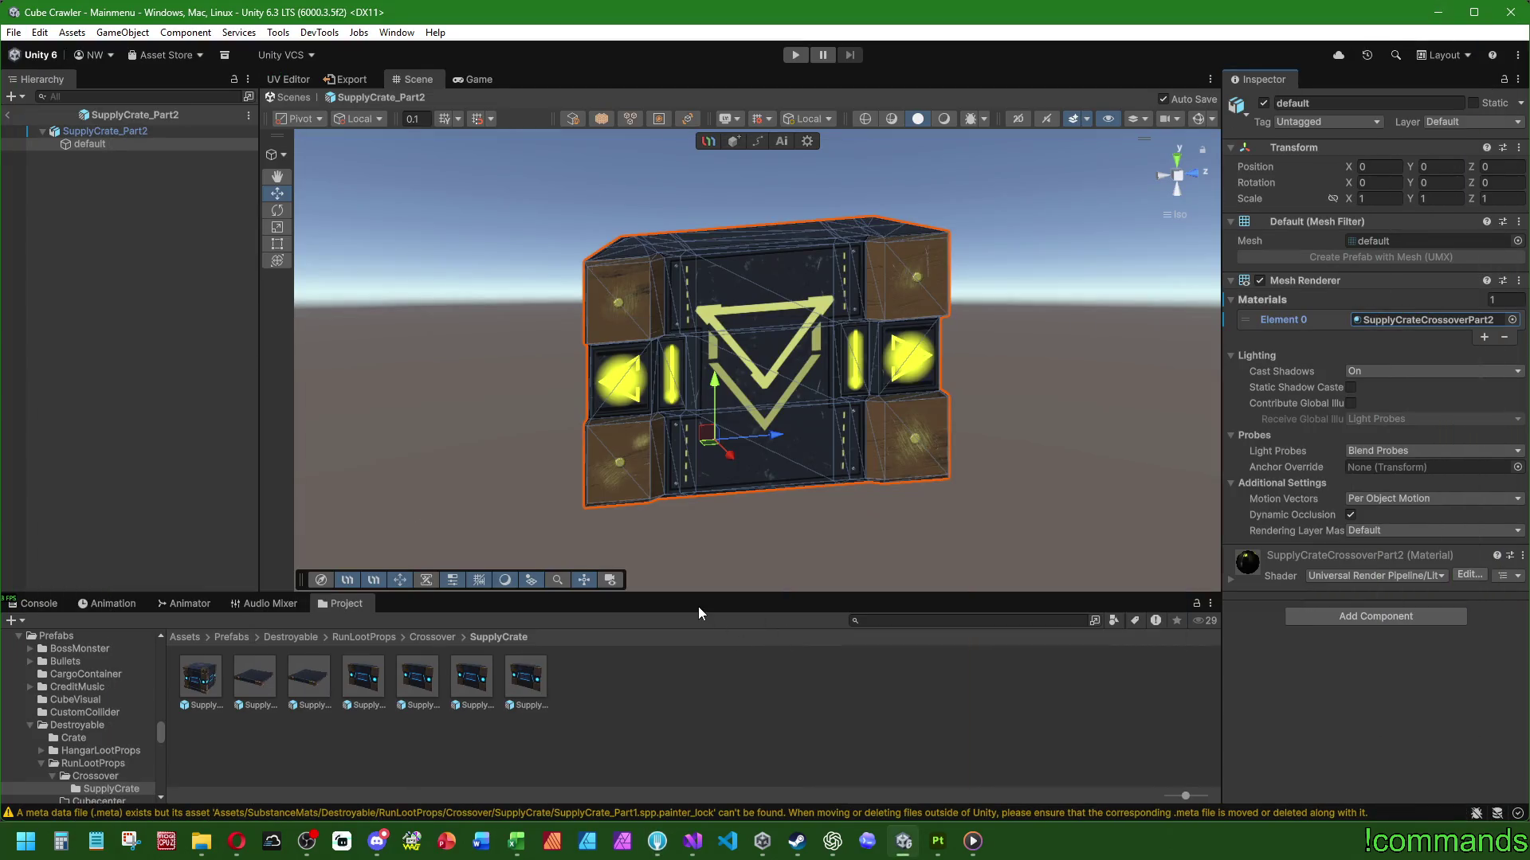
Open the SupplyCrate_Part1 Variant prefab and view its mesh from above
double_click(291, 693)
left_click(135, 142)
left_click_drag(797, 239, 844, 334, "alt")
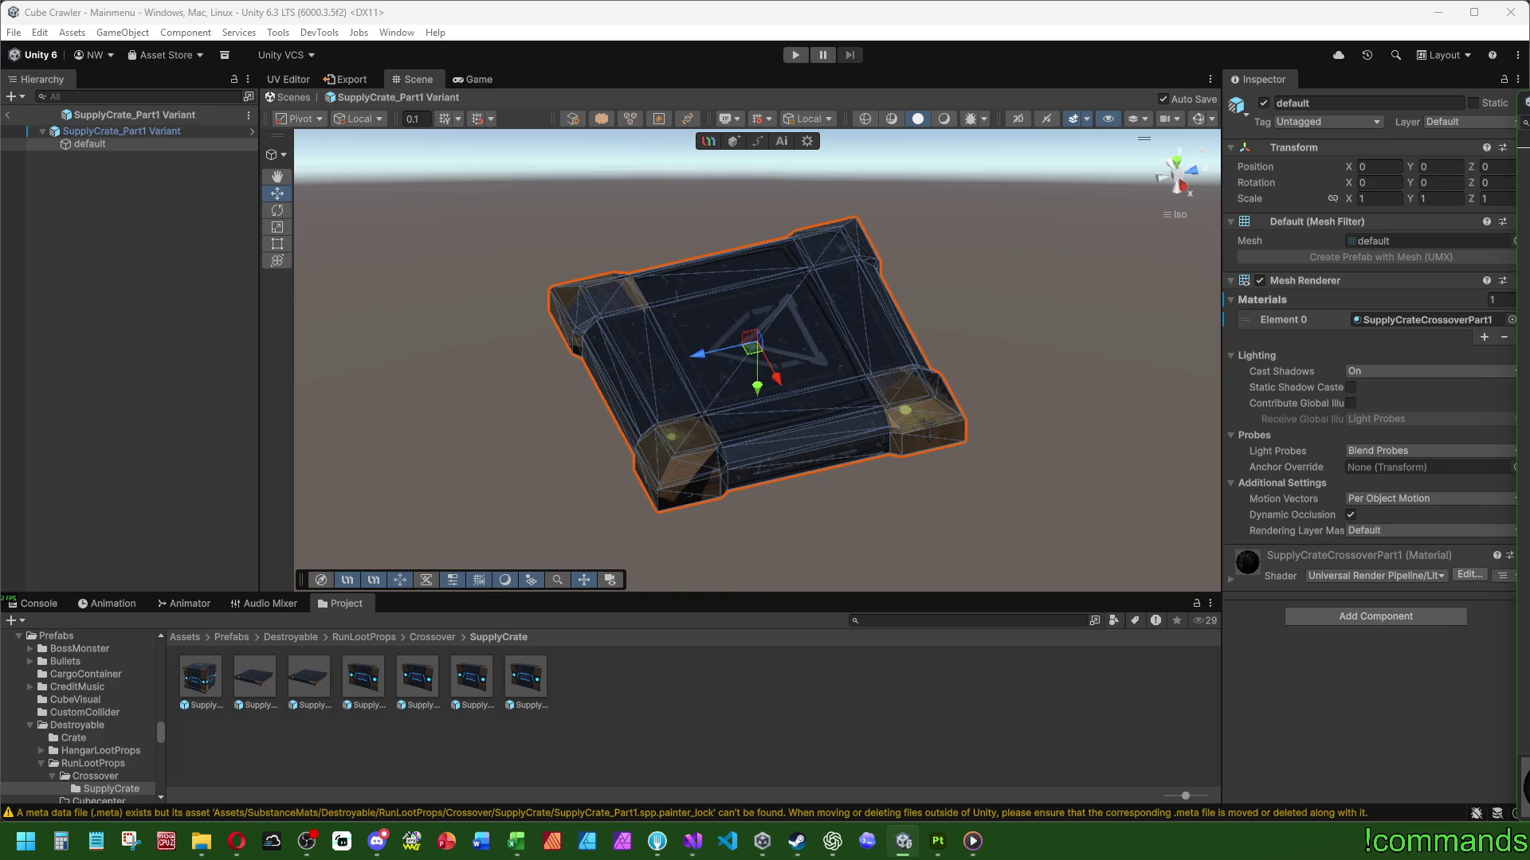
mouse_move(968, 318)
left_mouse_down("alt")
mouse_move(876, 539)
mouse_move(724, 388)
mouse_move(733, 469)
mouse_move(923, 482)
mouse_move(912, 434)
mouse_move(967, 370)
mouse_move(792, 365)
left_mouse_up("alt")
left_click_drag(758, 426, 717, 454, "alt")
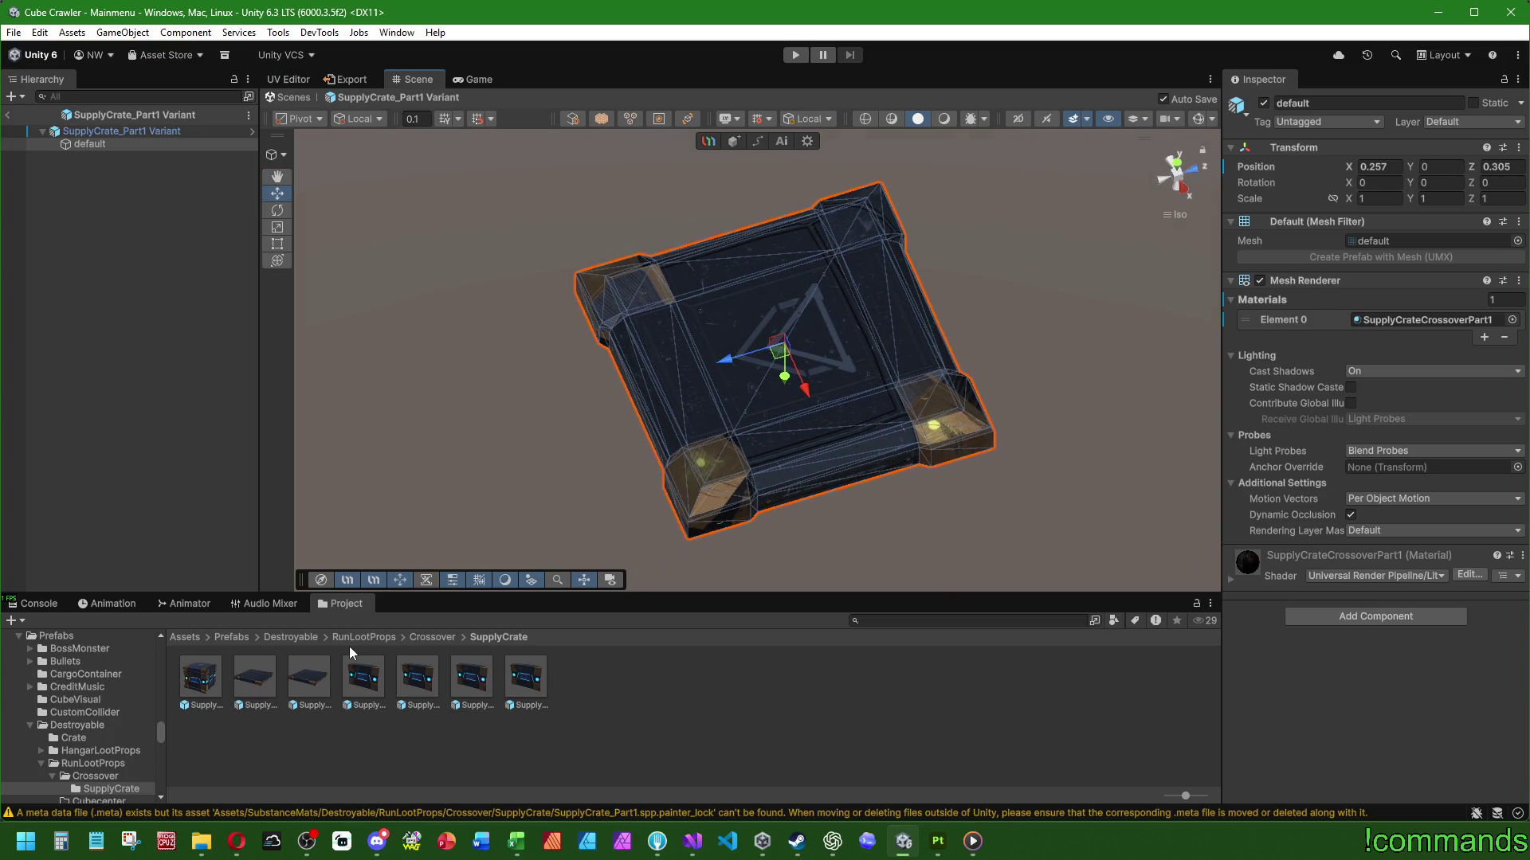
Open the SupplyCrate_Part1 prefab and select its default mesh child
left_click(250, 673)
double_click(251, 673)
left_click(96, 145)
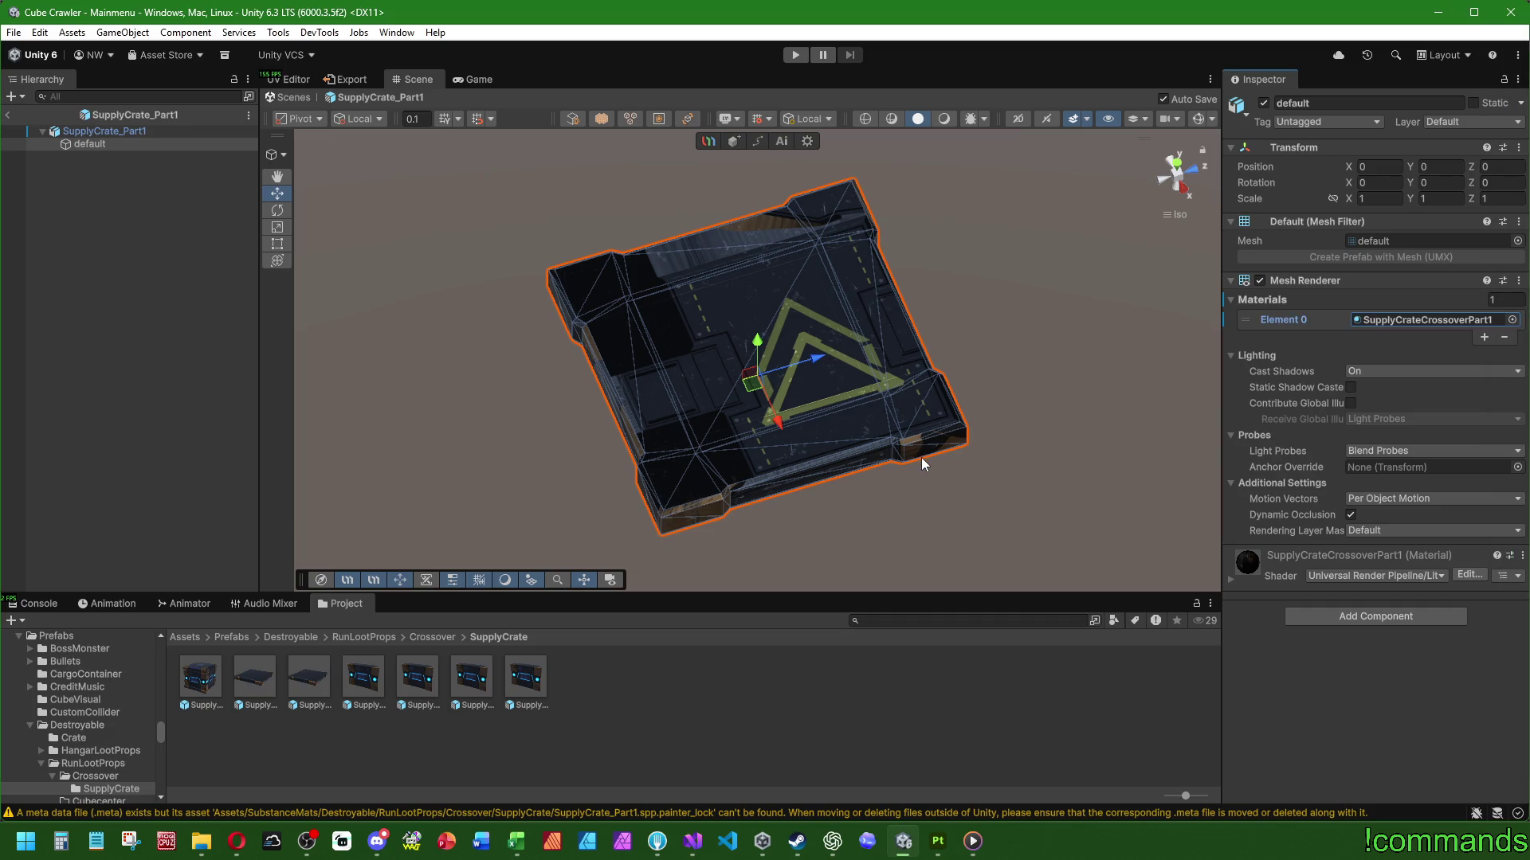
mouse_move(925, 457)
left_mouse_down("alt")
mouse_move(913, 69)
mouse_move(900, 98)
left_mouse_up("alt")
mouse_move(828, 409)
left_mouse_down("alt")
mouse_move(811, 212)
mouse_move(753, 406)
mouse_move(739, 740)
mouse_move(720, 734)
left_mouse_up("alt")
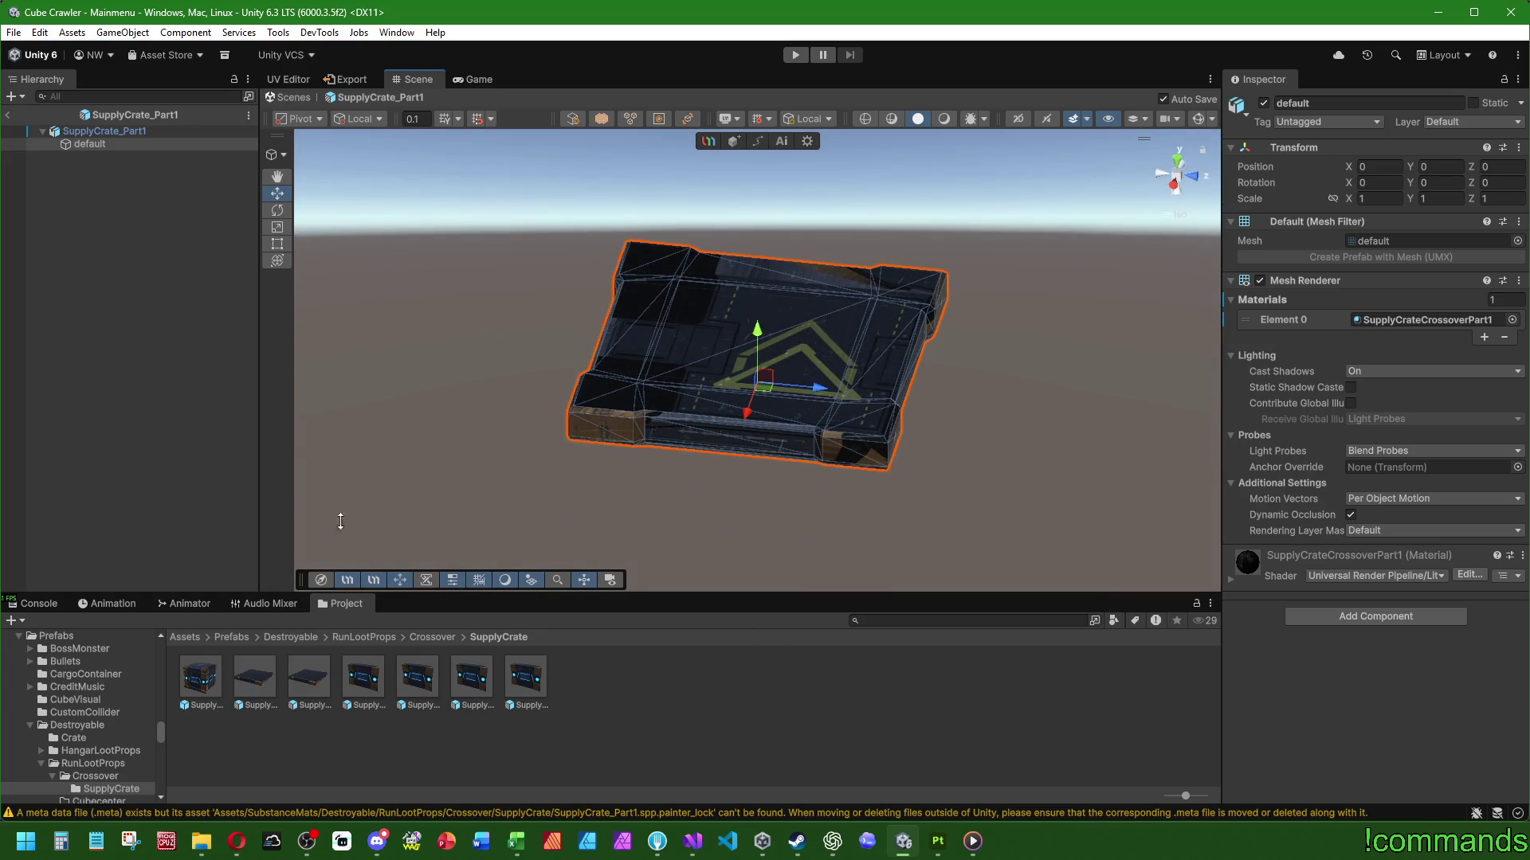
left_click(7, 118)
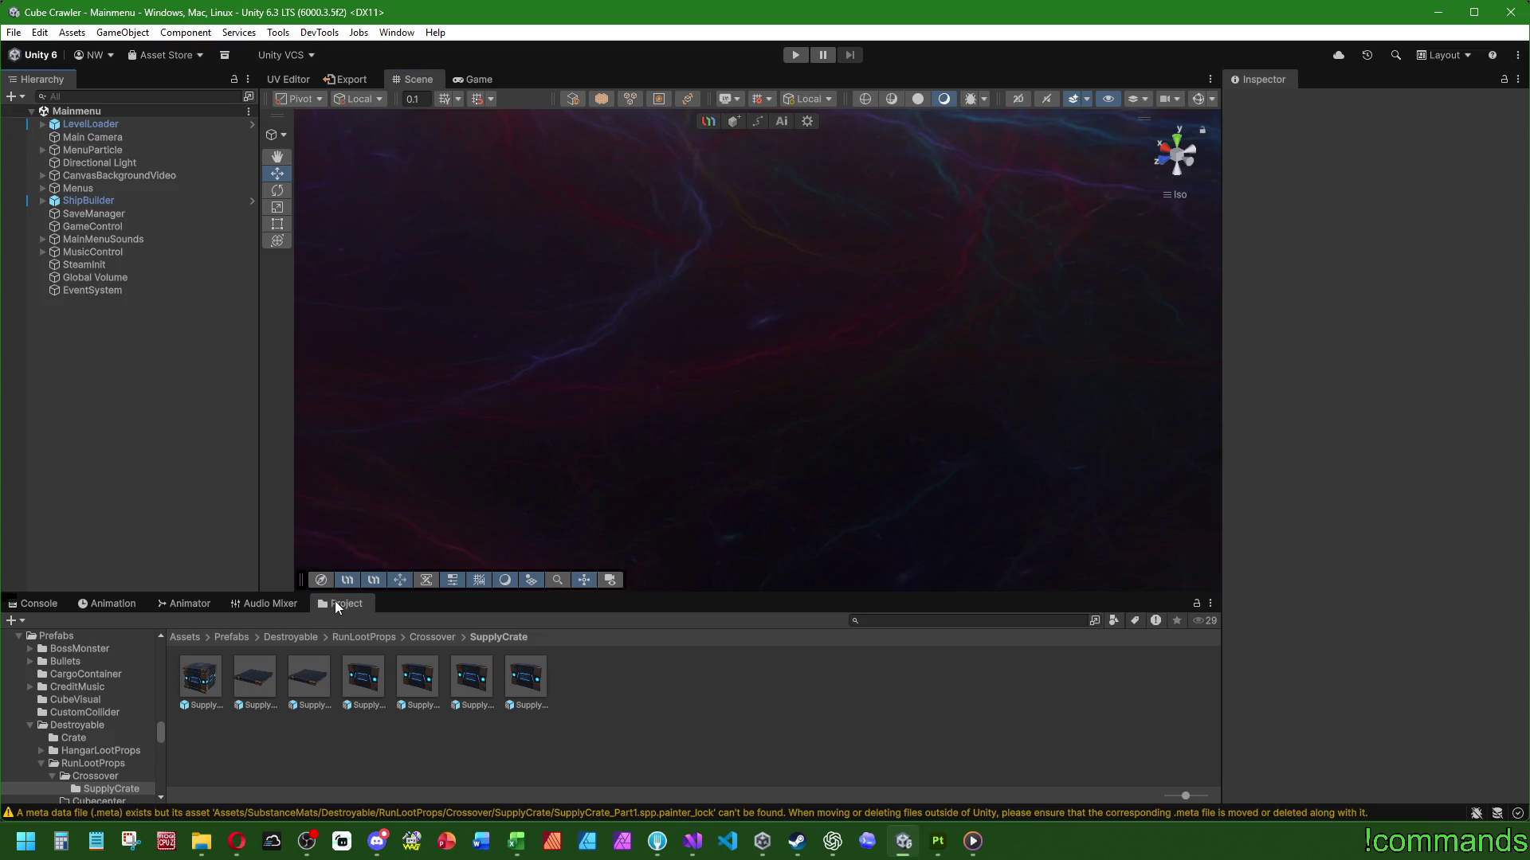
double_click(267, 673)
left_click(119, 145)
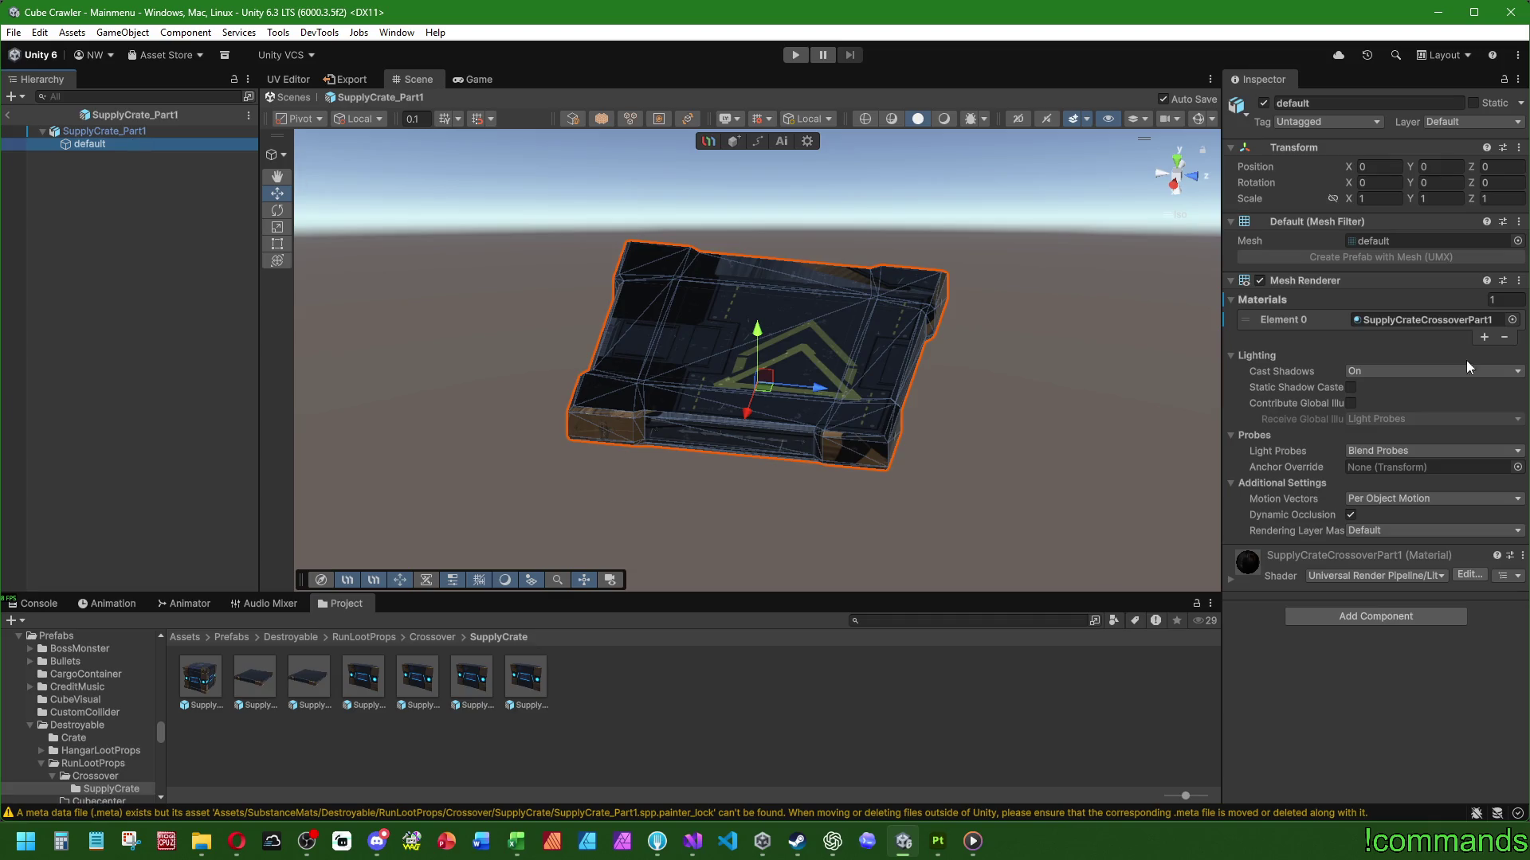
Assign the Crossover SupplyCrate base texture and a part1 metallic map to SupplyCrateCrossoverPart1
double_click(1375, 321)
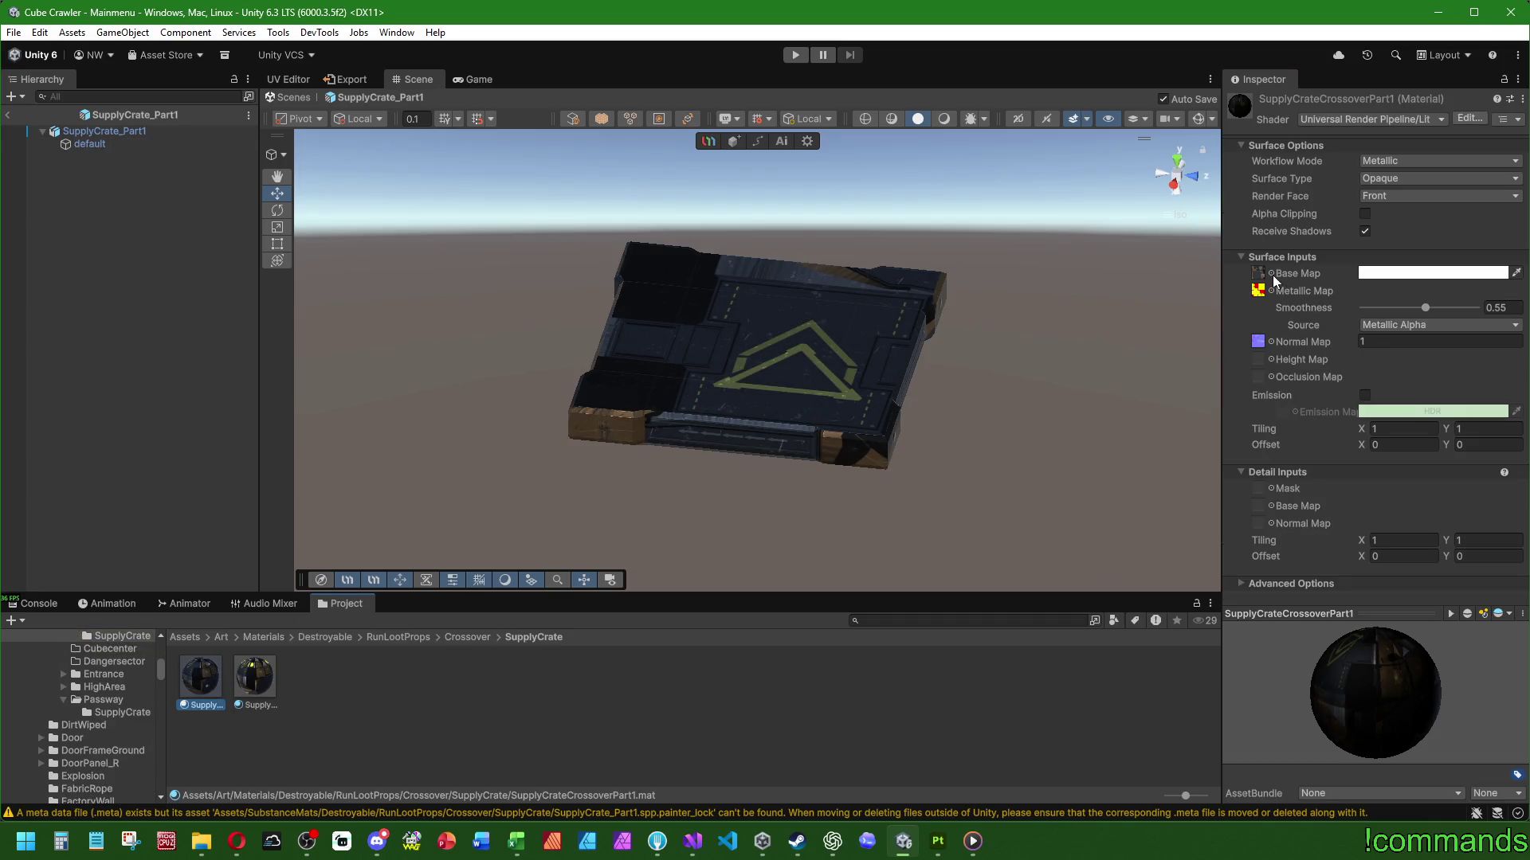
left_click(1272, 274)
type("pass")
key("BackSpace")
key("BackSpace")
key("BackSpace")
type("cross")
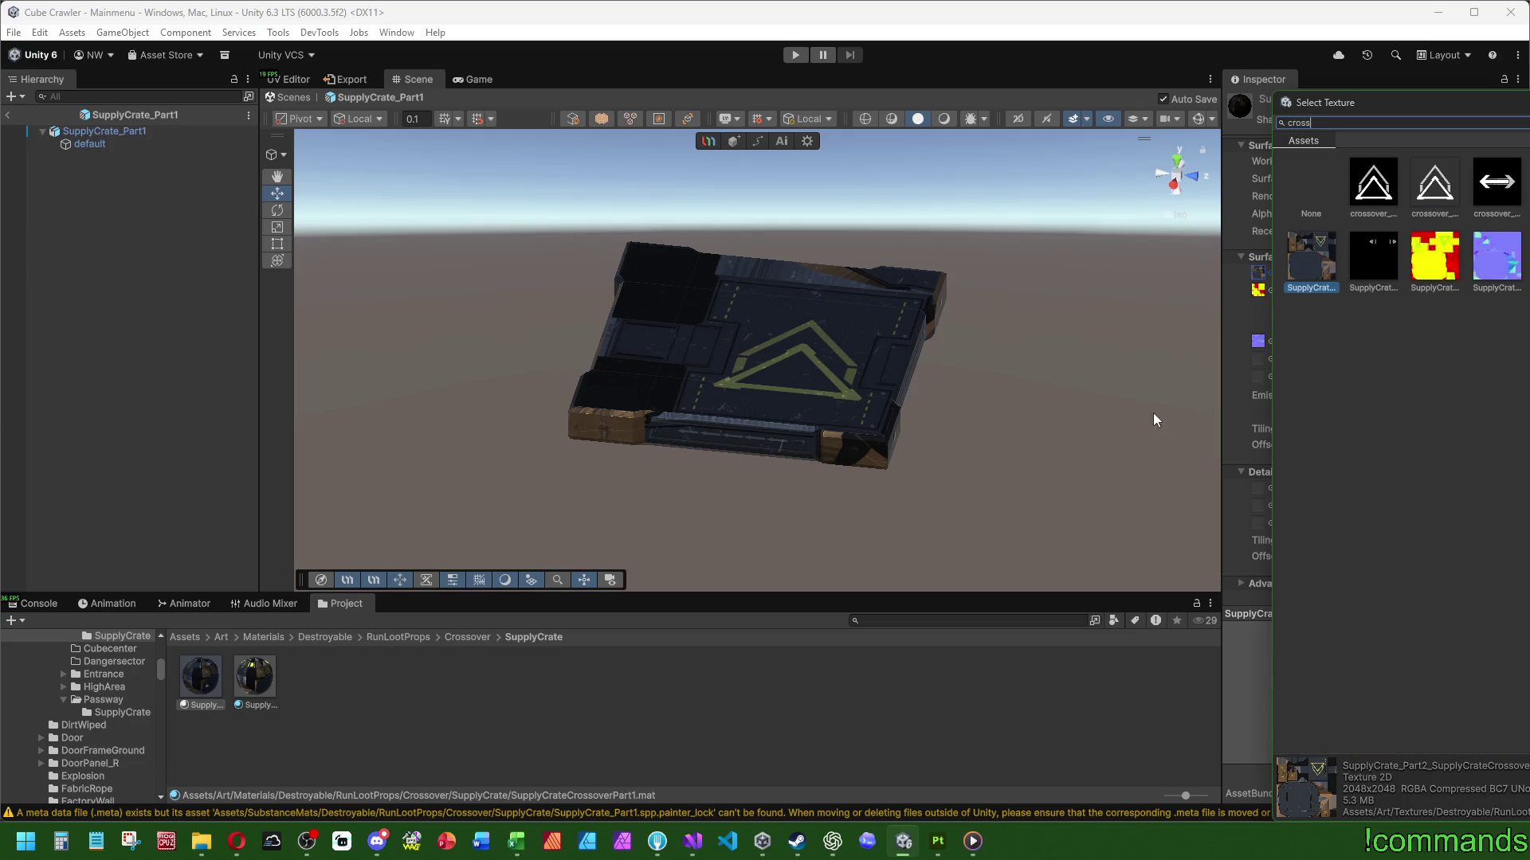
left_click(1348, 288)
left_click(1299, 252)
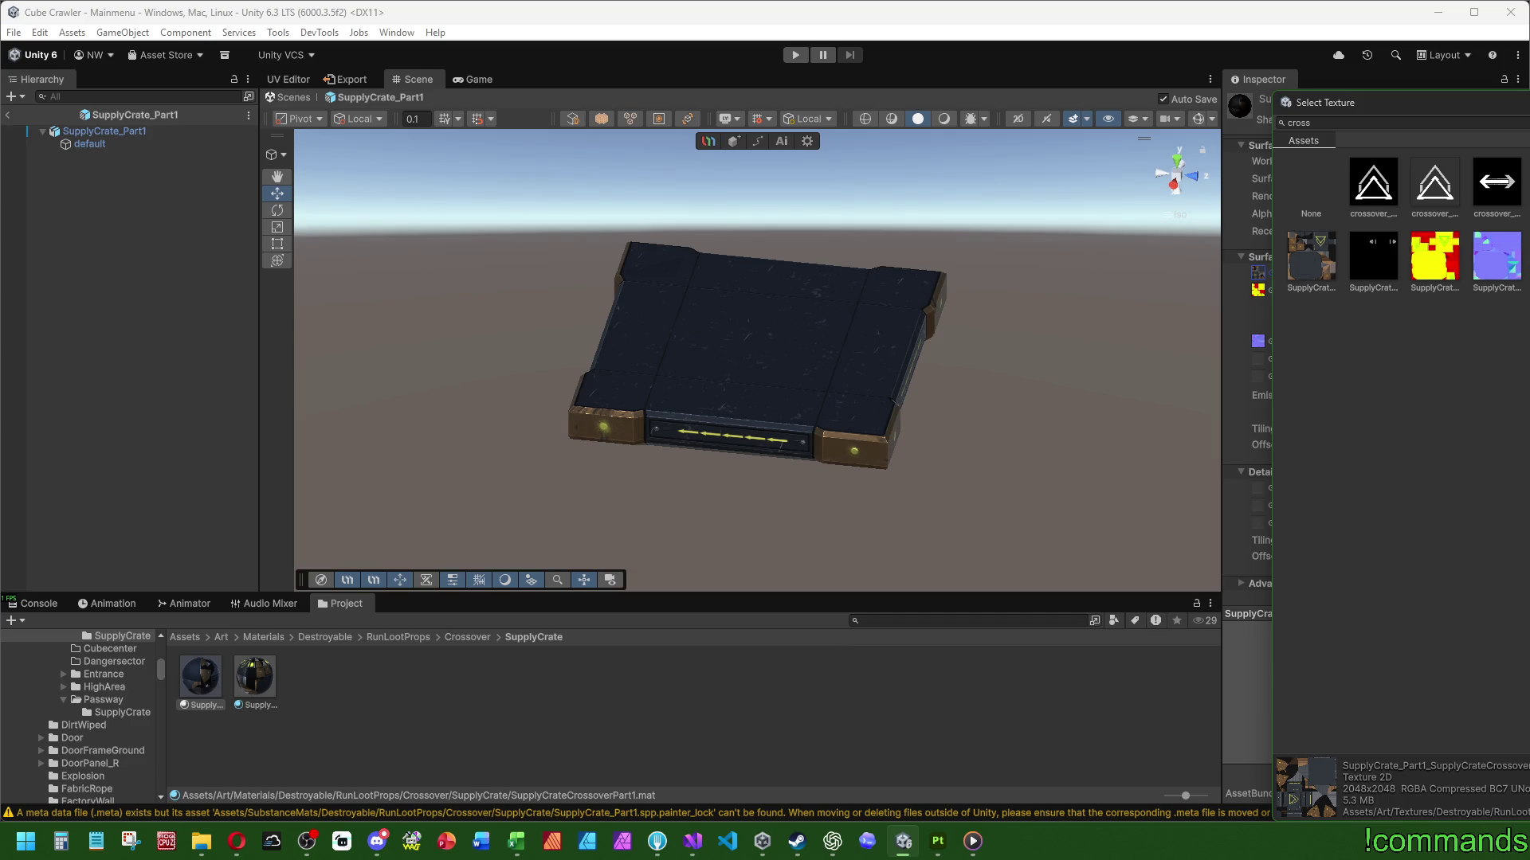
left_click(1273, 290)
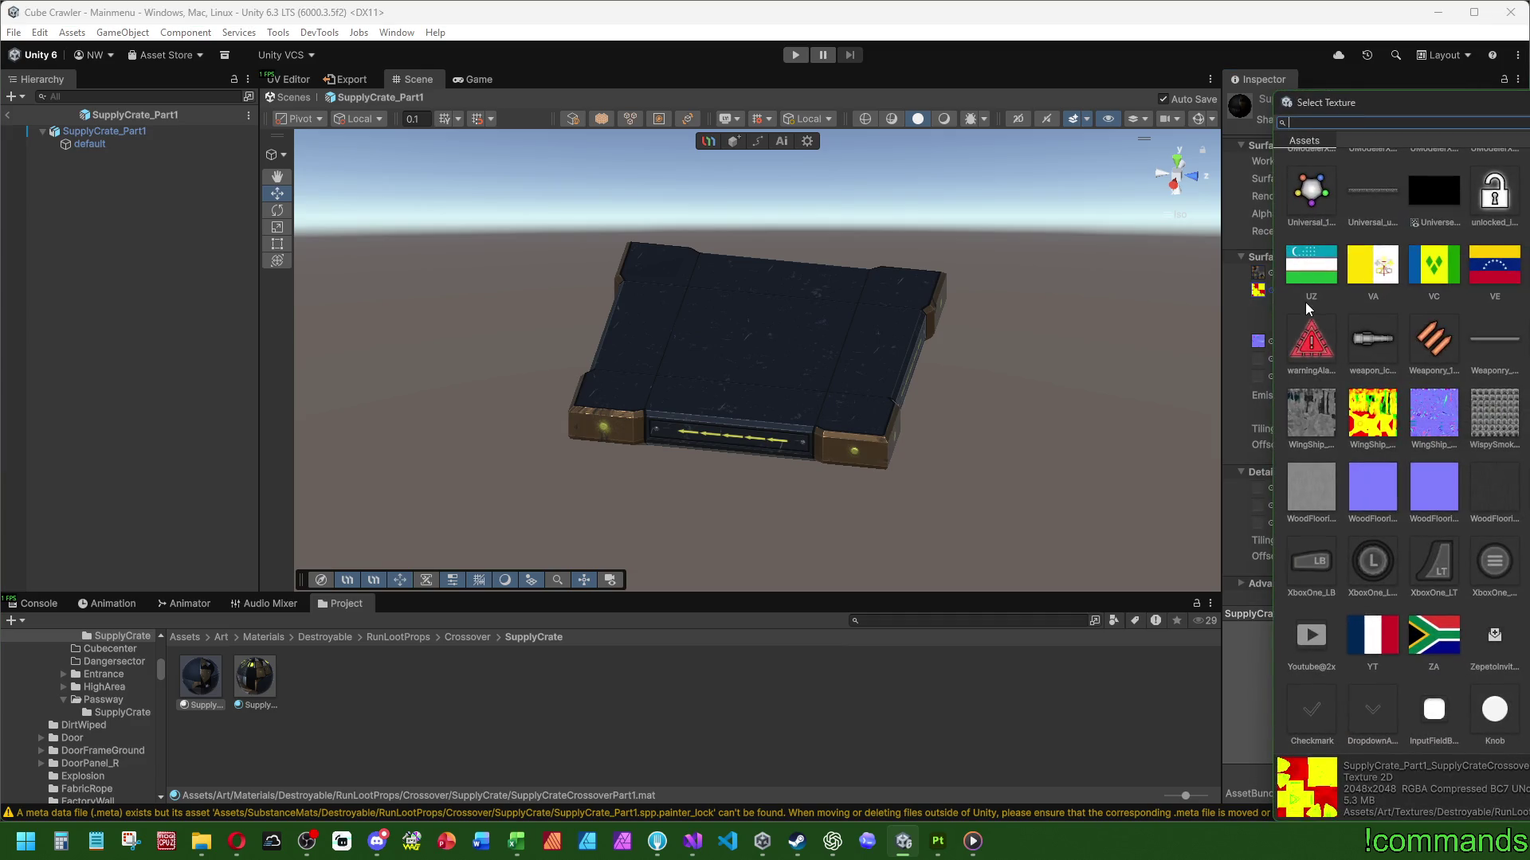
type("part1")
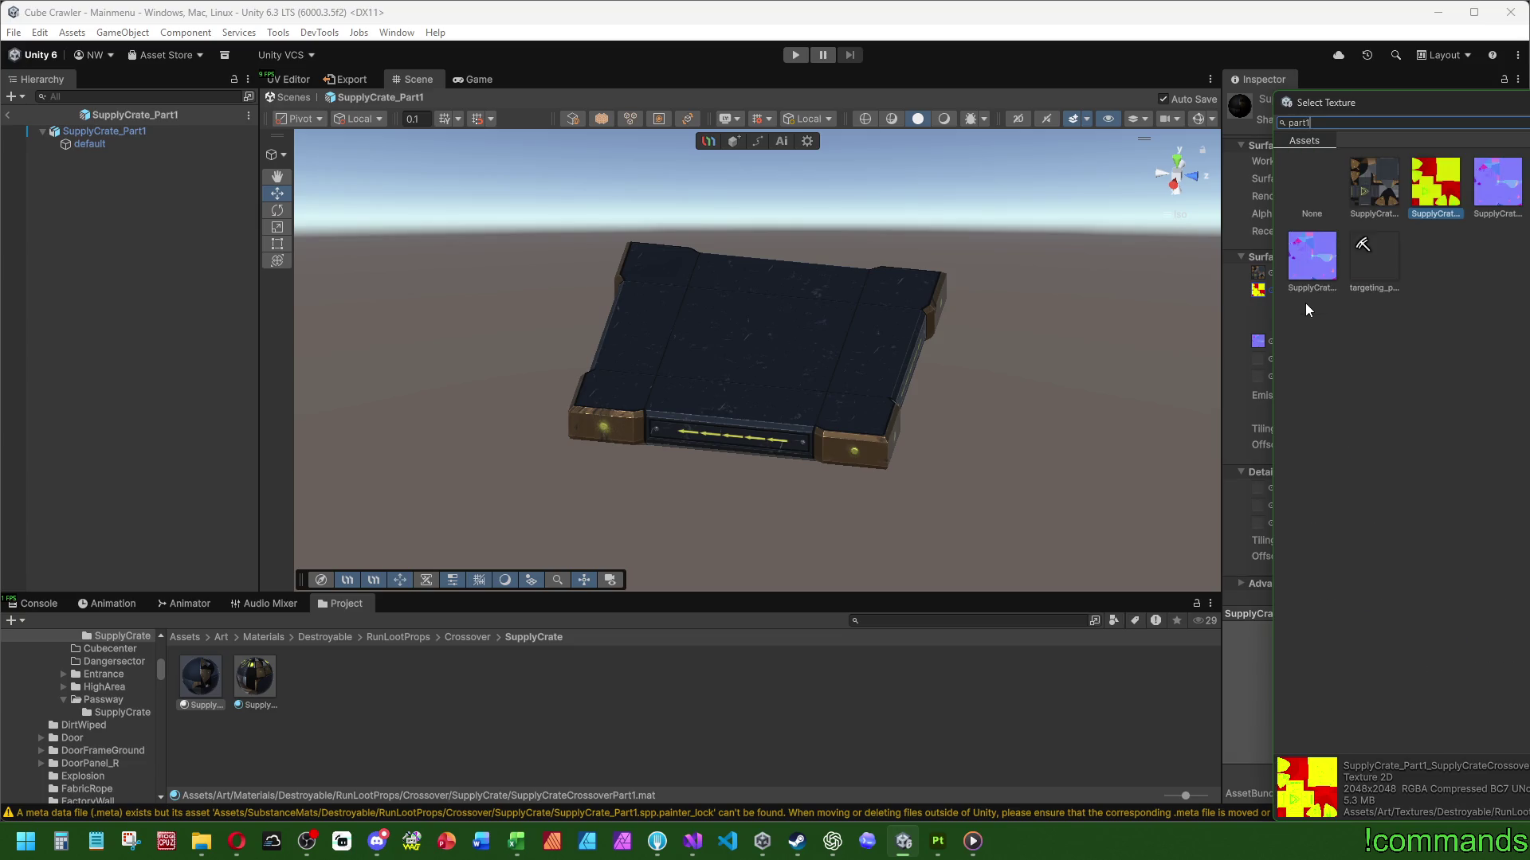
key("Escape")
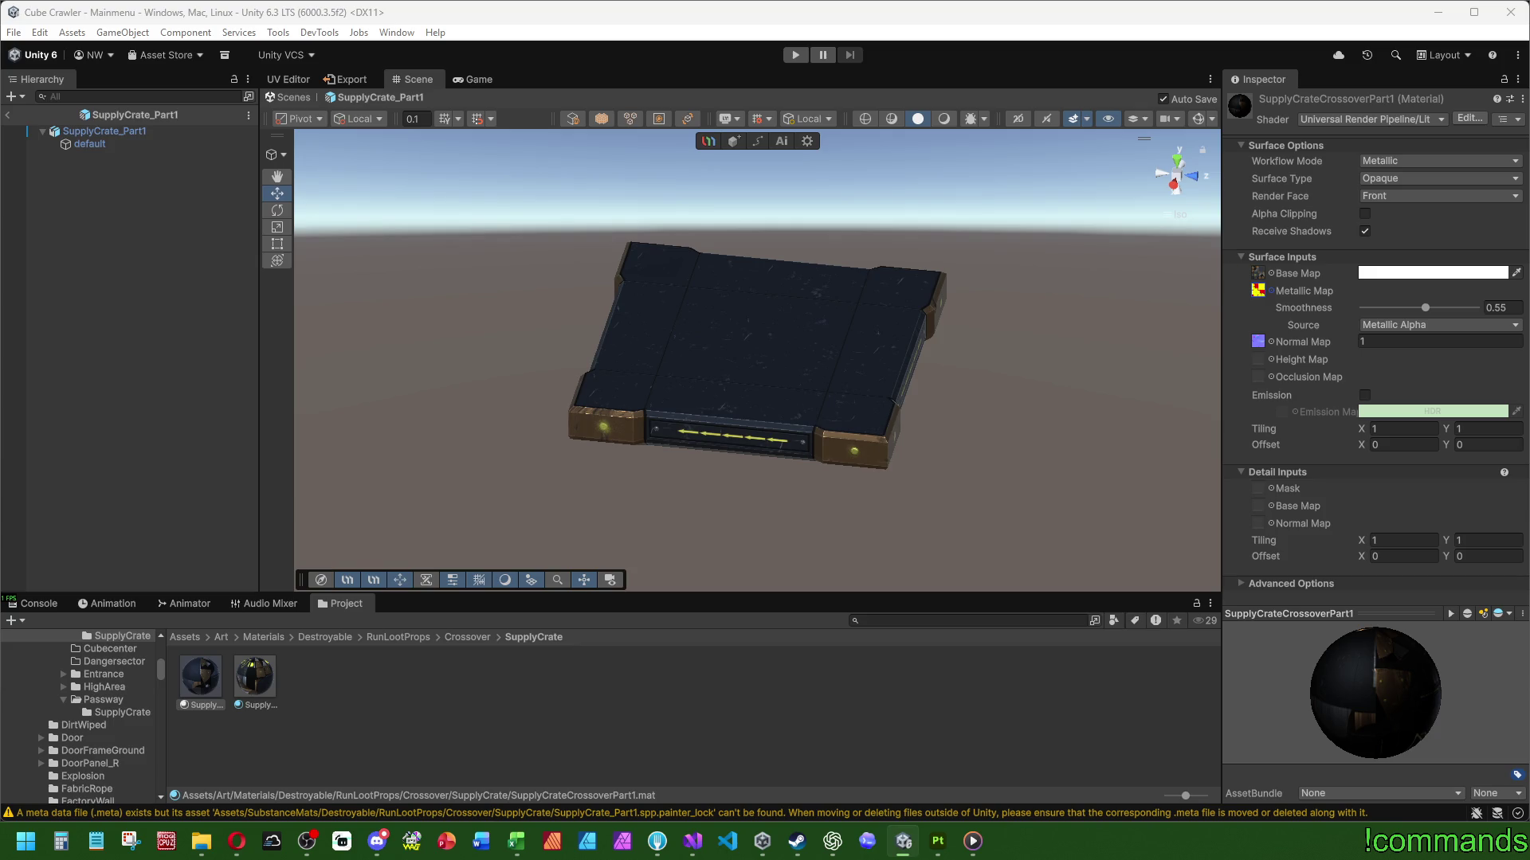
Set the material's normal map to the purple Part1 normal texture
left_click(1268, 341)
type("part12")
key("BackSpace")
left_click(1447, 203)
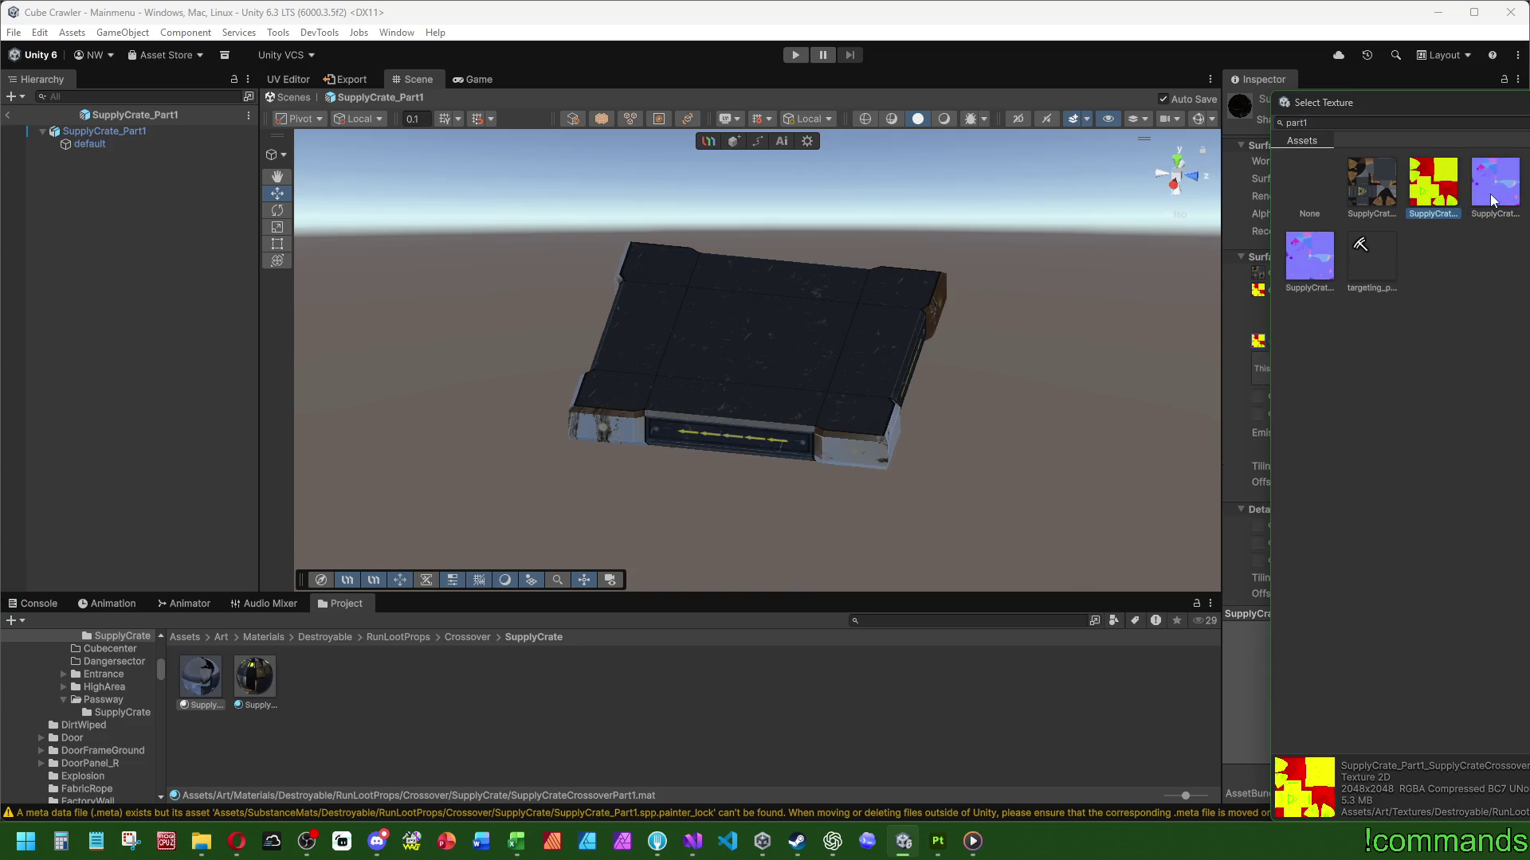
double_click(1492, 199)
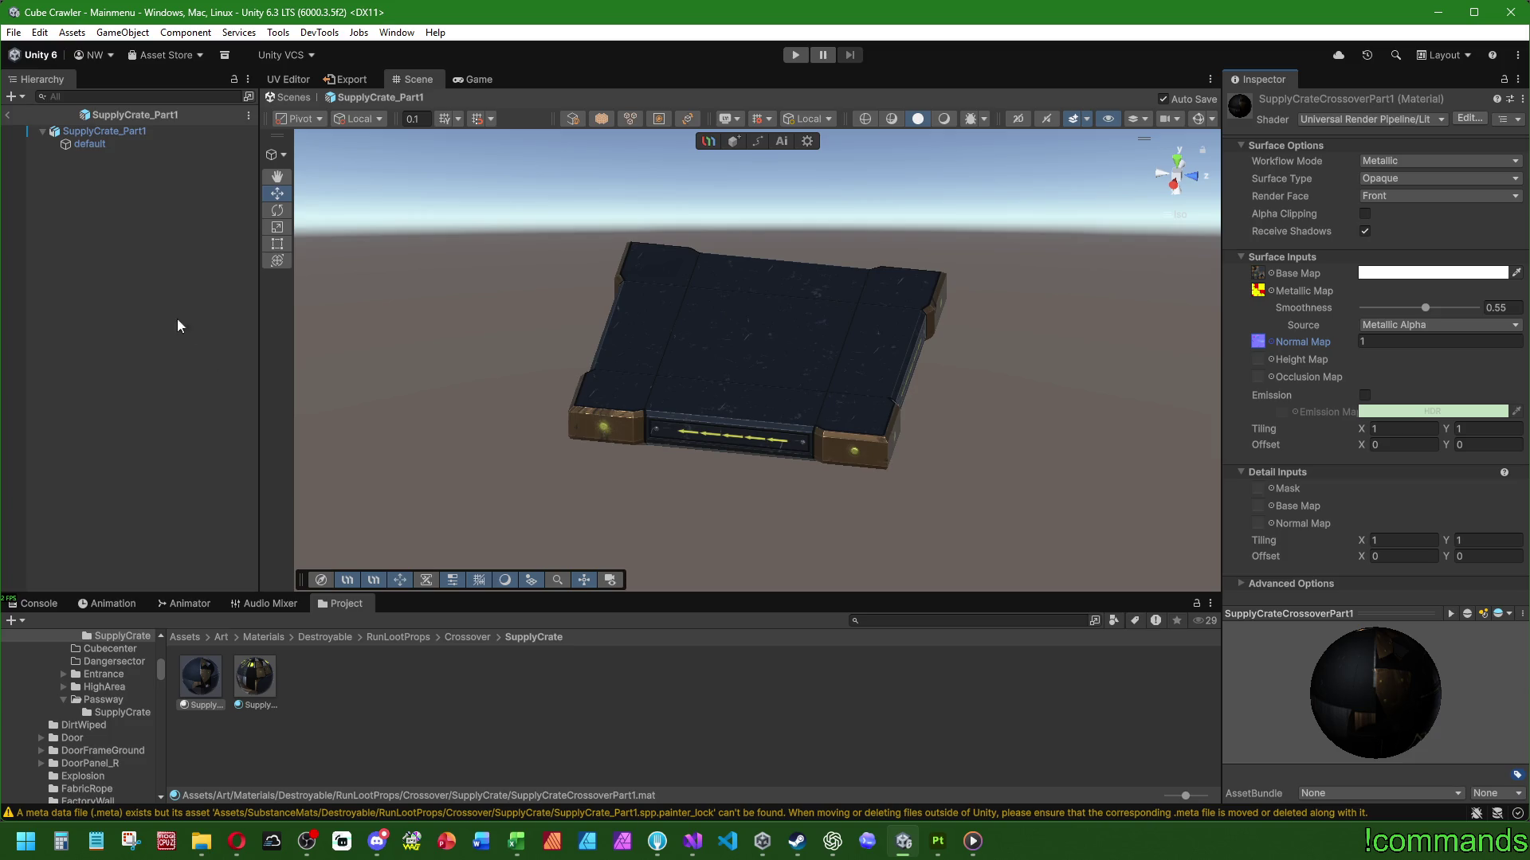
left_click(323, 683)
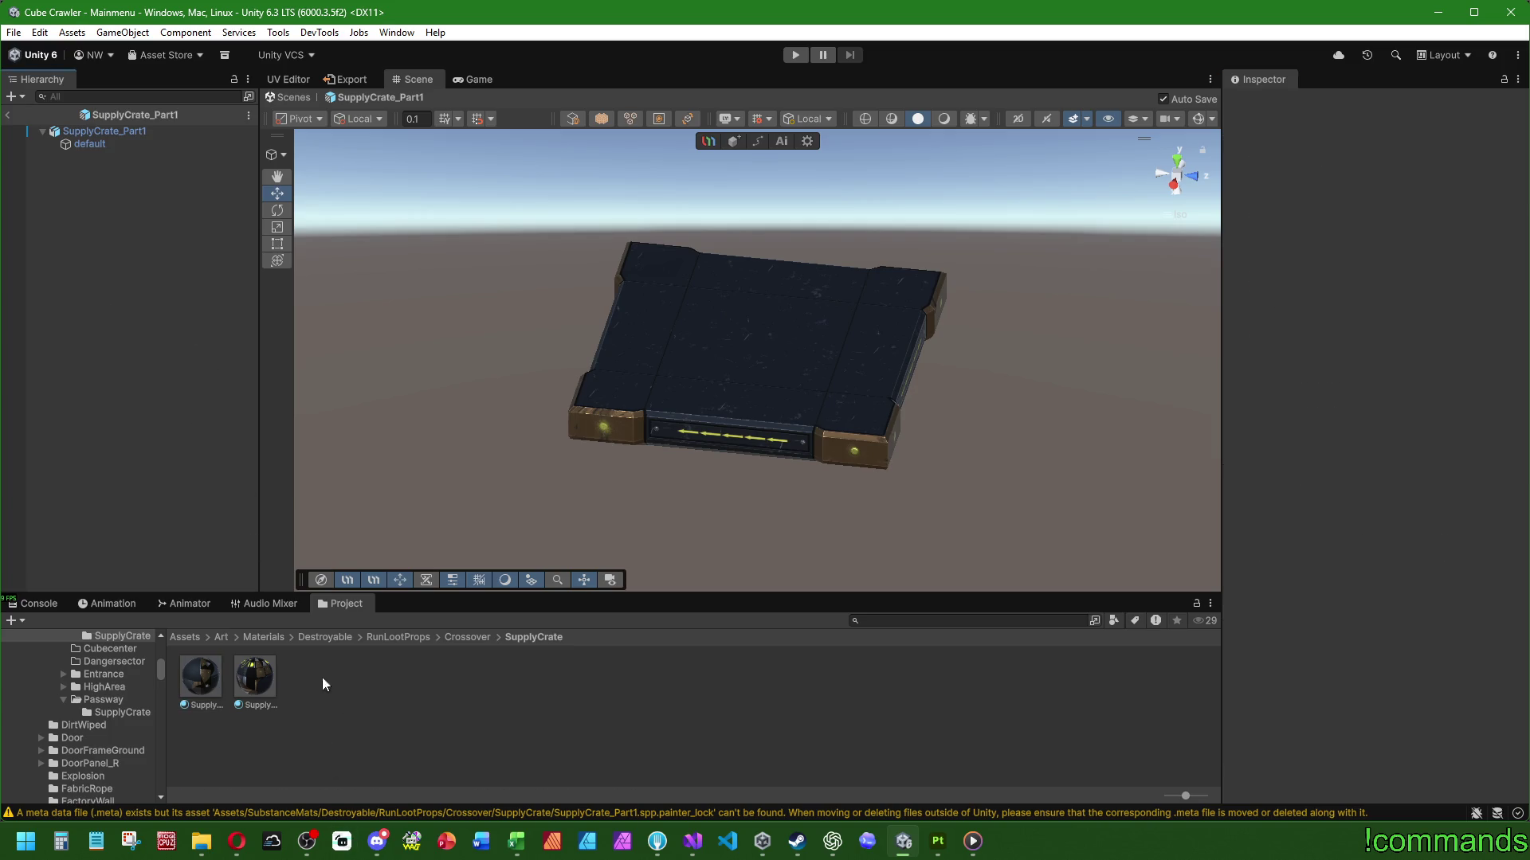
left_click(187, 636)
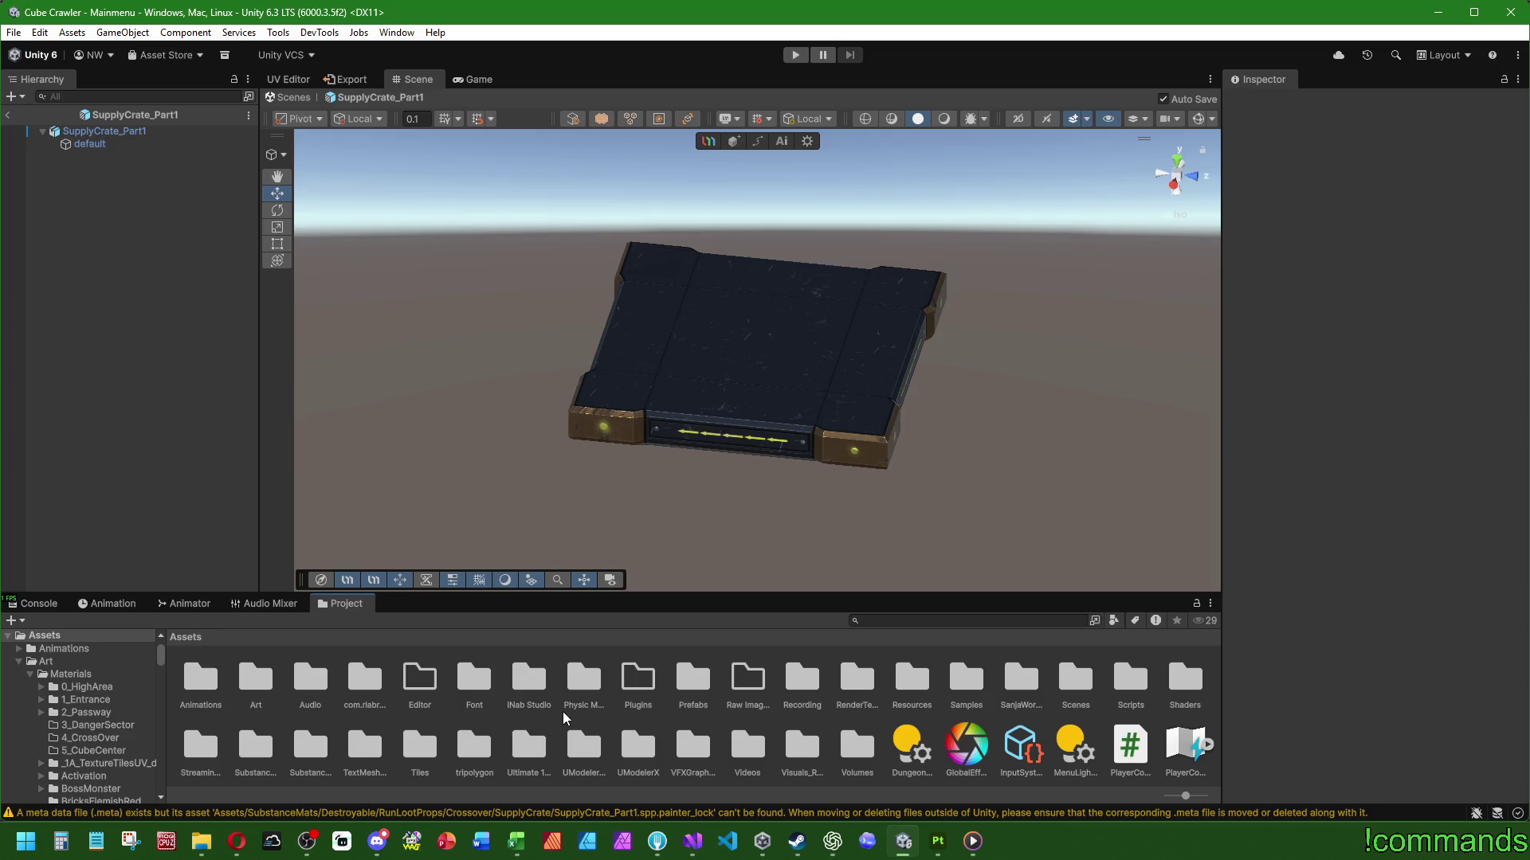
Browse to Prefabs/Destroyable/RunLootProps/Crossover/SupplyCrate
double_click(690, 681)
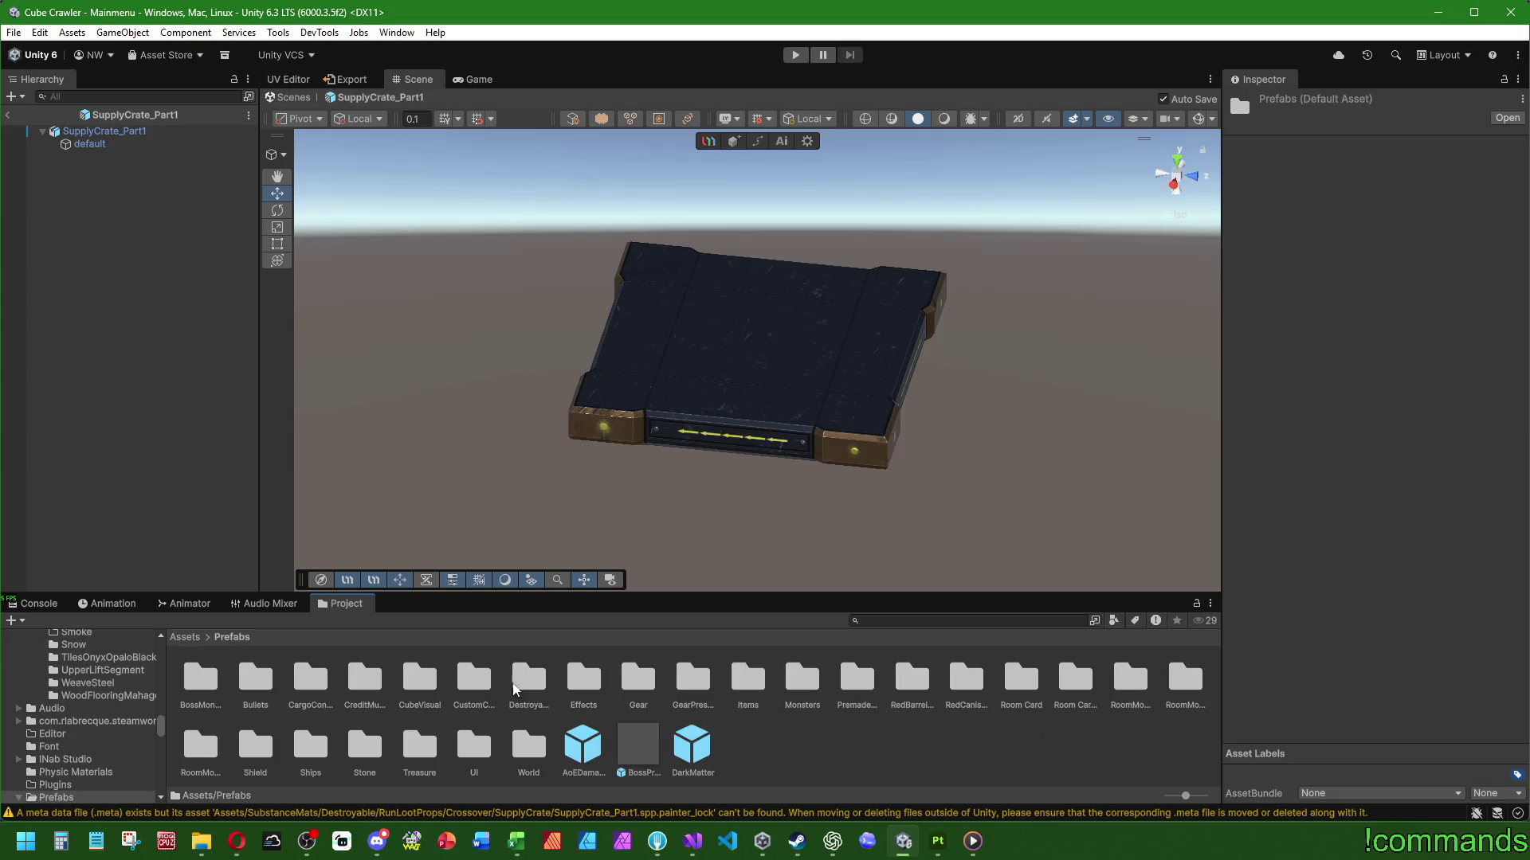
double_click(533, 685)
double_click(296, 685)
double_click(200, 689)
double_click(199, 681)
Open each crate piece prefab in turn, ending on SupplyCrate_Crossover_Final
double_click(310, 677)
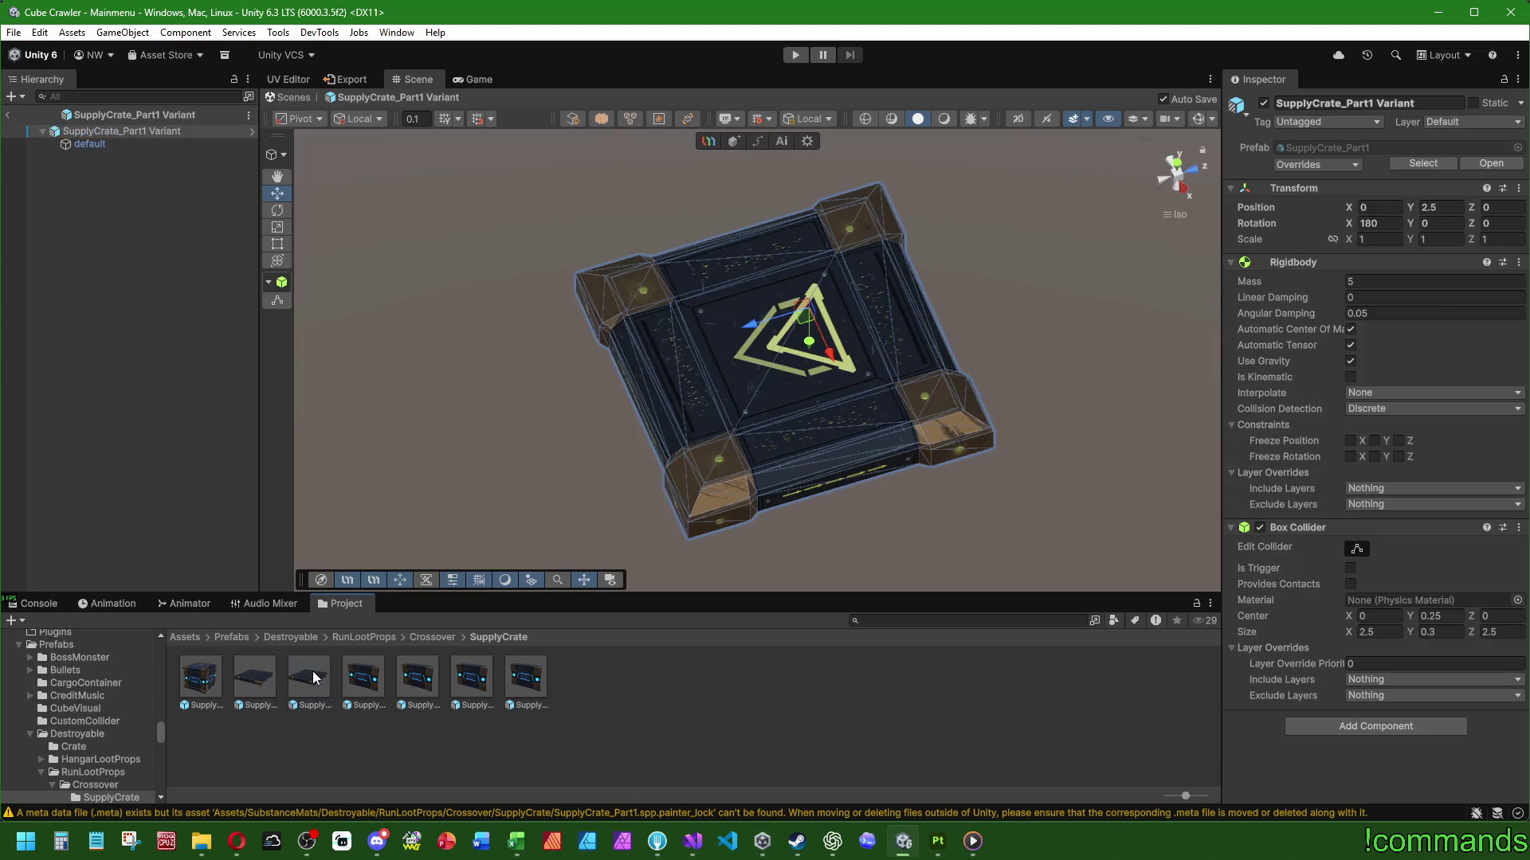
mouse_move(829, 337)
left_mouse_down("alt")
mouse_move(515, 281)
mouse_move(592, 290)
mouse_move(593, 358)
left_mouse_up("alt")
double_click(371, 683)
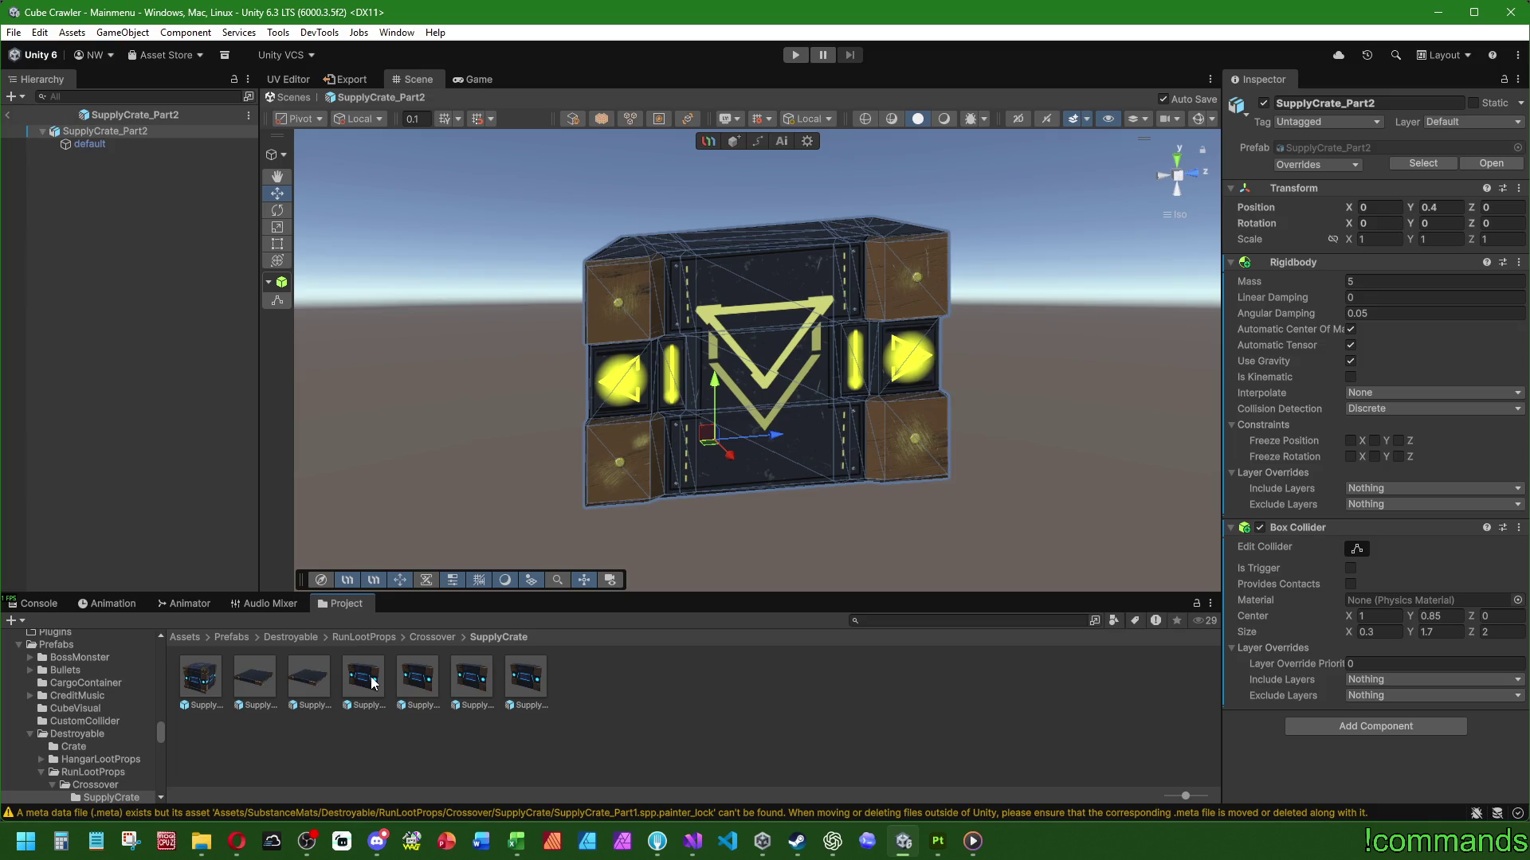
double_click(295, 689)
double_click(253, 687)
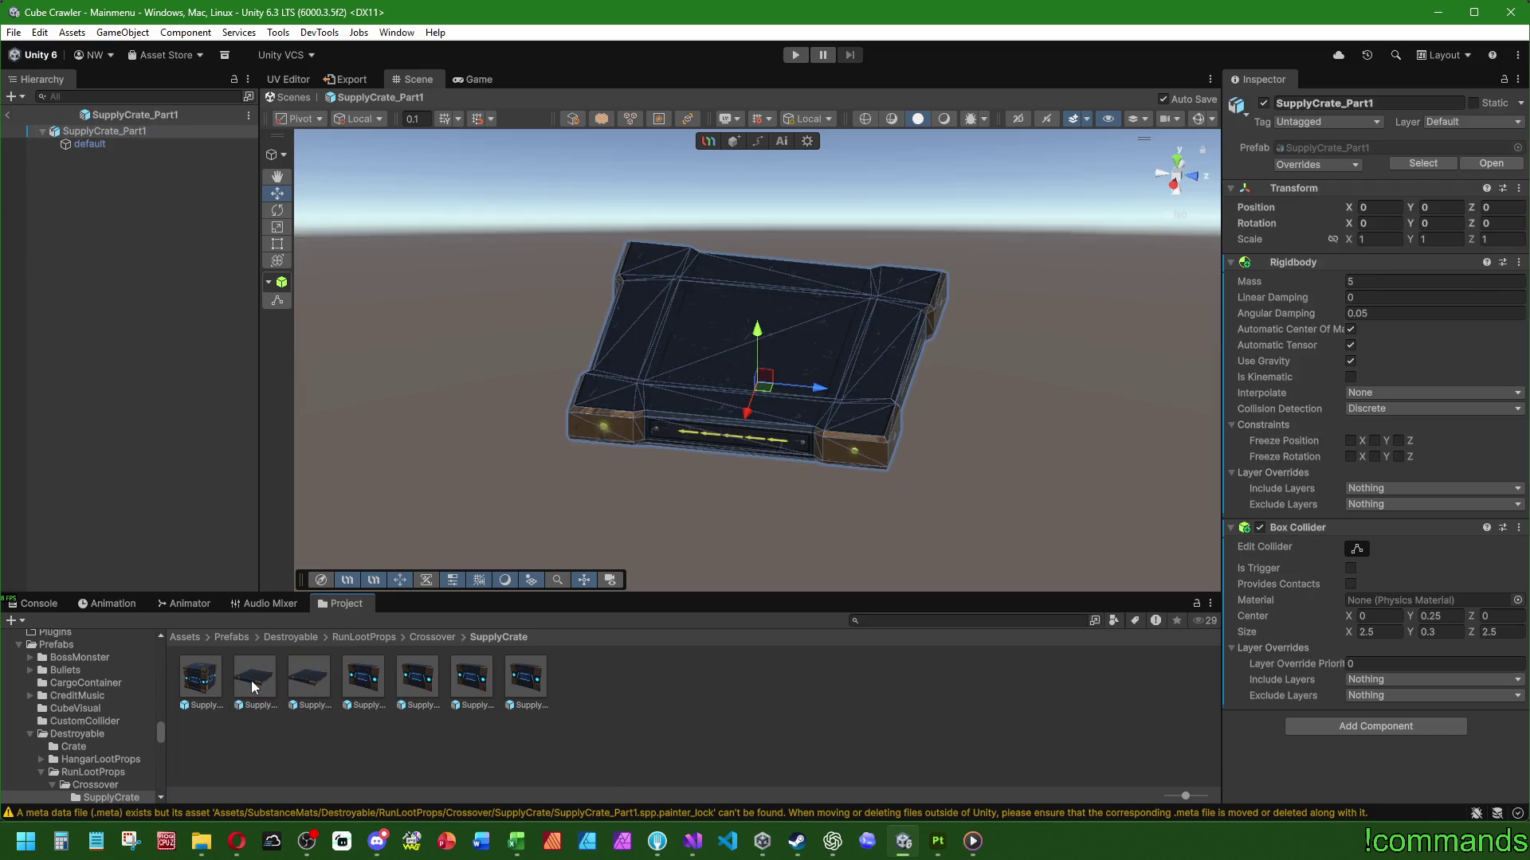
double_click(201, 676)
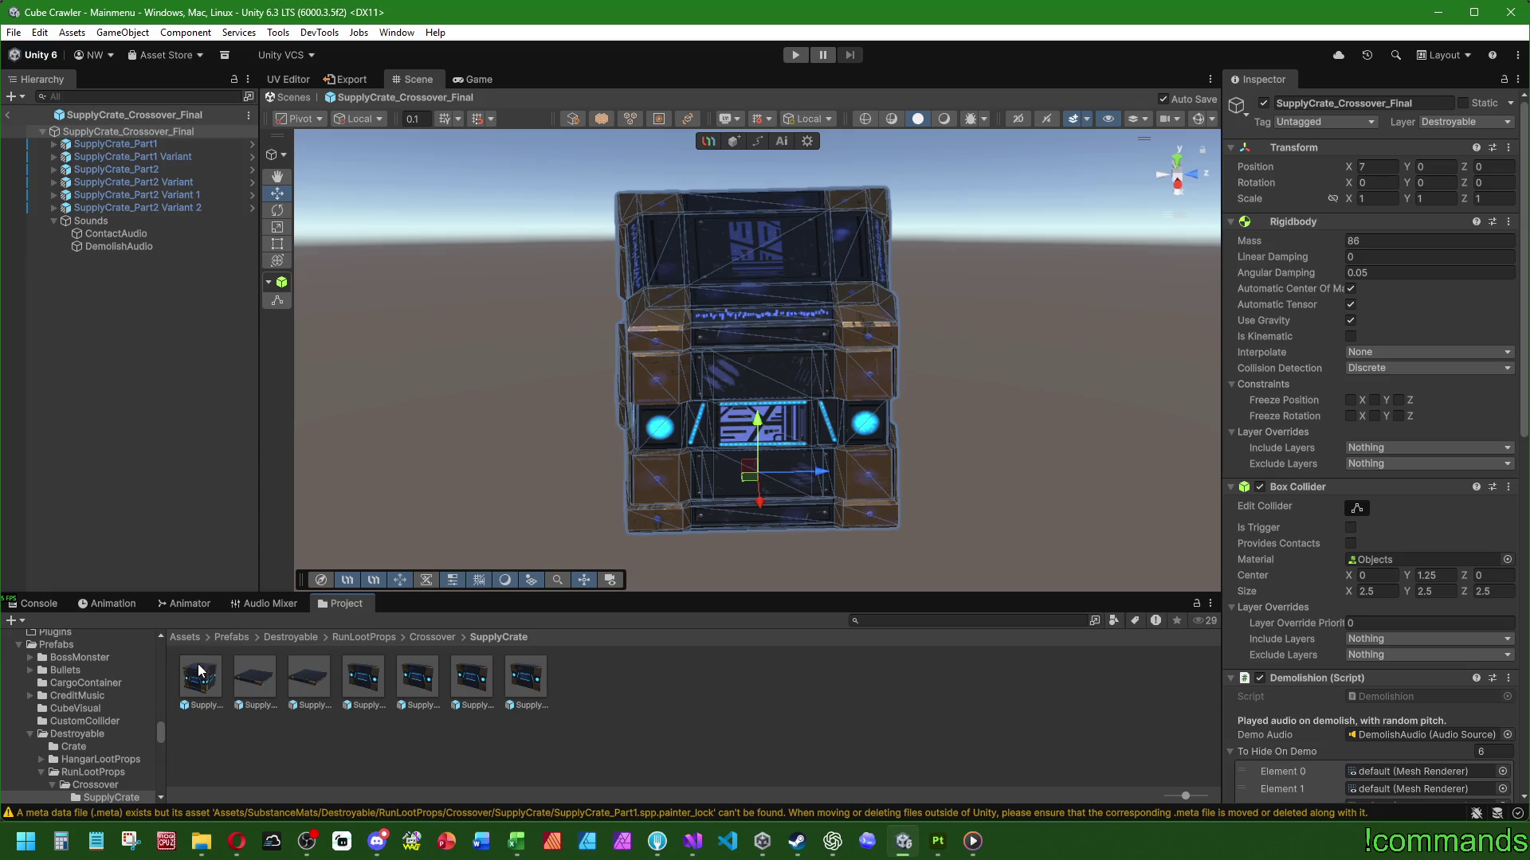
Expand the six crate pieces in the Hierarchy to reveal their meshes
left_click(54, 208)
left_click(55, 195)
left_click(54, 182)
left_click(55, 170)
left_click(54, 157)
left_click(54, 144)
Assign the SupplyCrateCrossoverPart1 material to the selected piece meshes
left_click(101, 285)
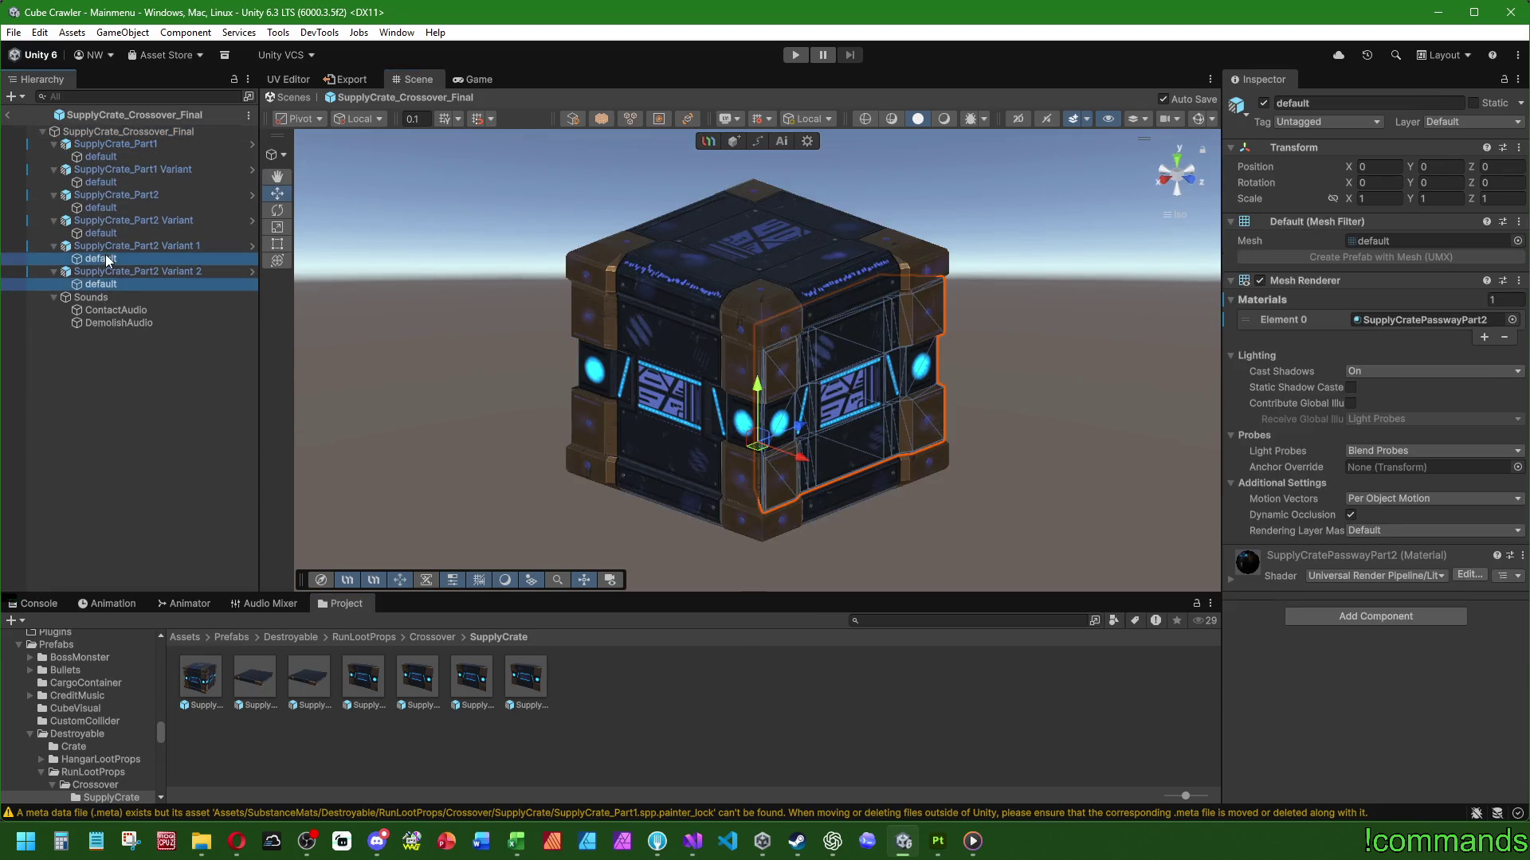
left_click(105, 256, "ctrl")
left_click(104, 232, "ctrl")
left_click(117, 209, "ctrl")
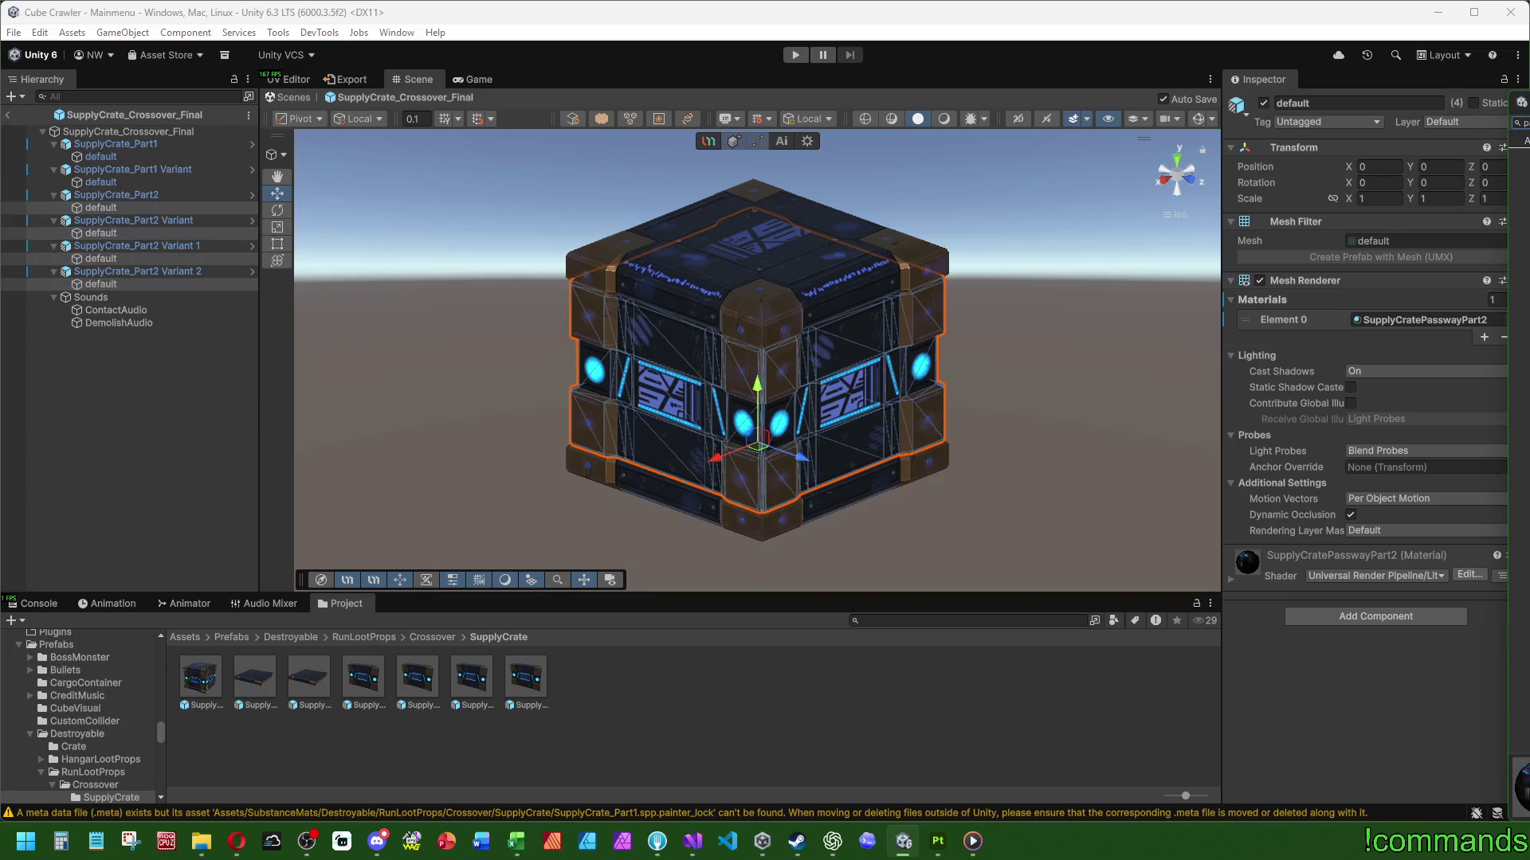
left_click(102, 181)
left_click(135, 159, "ctrl")
left_click(1516, 320)
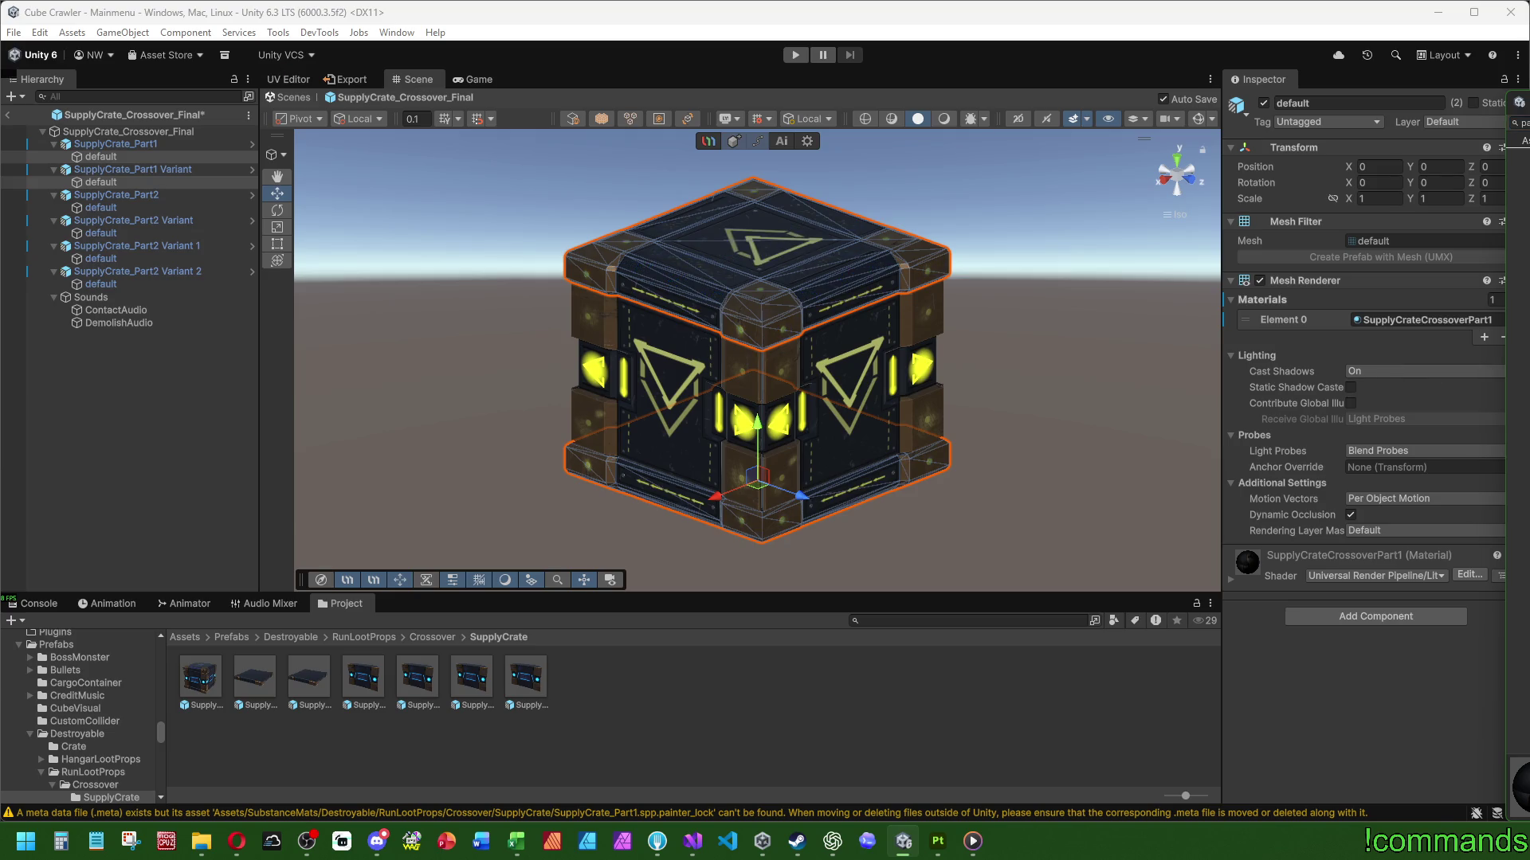
key("Return")
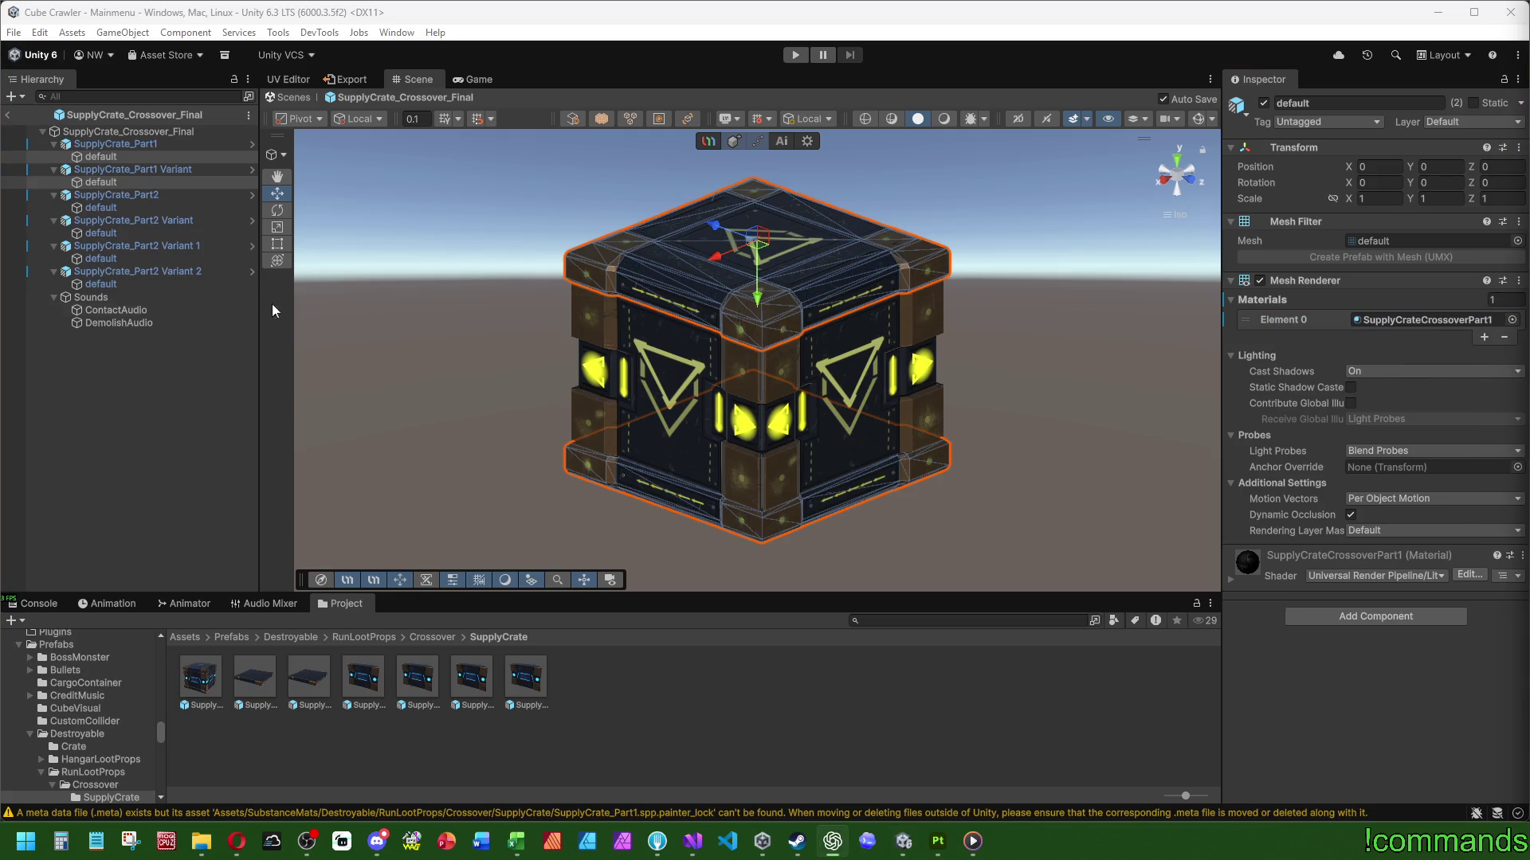
Reset the root's Broken Parts to size 0, add the six crossover pieces, and exit Prefab Mode
left_click(323, 418)
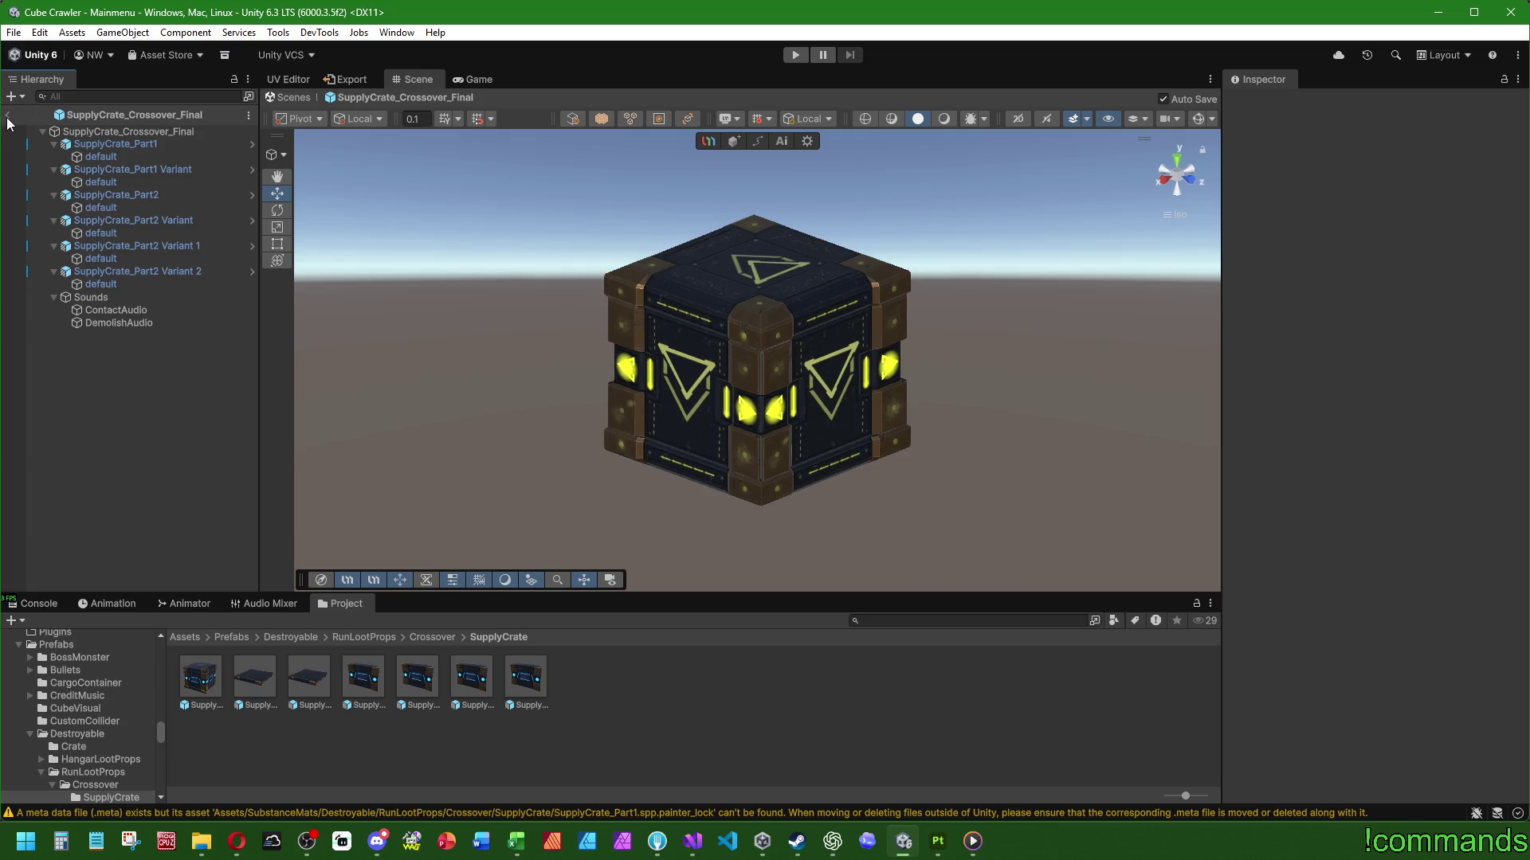
left_click(127, 132)
scroll(1312, 601, "down", 10)
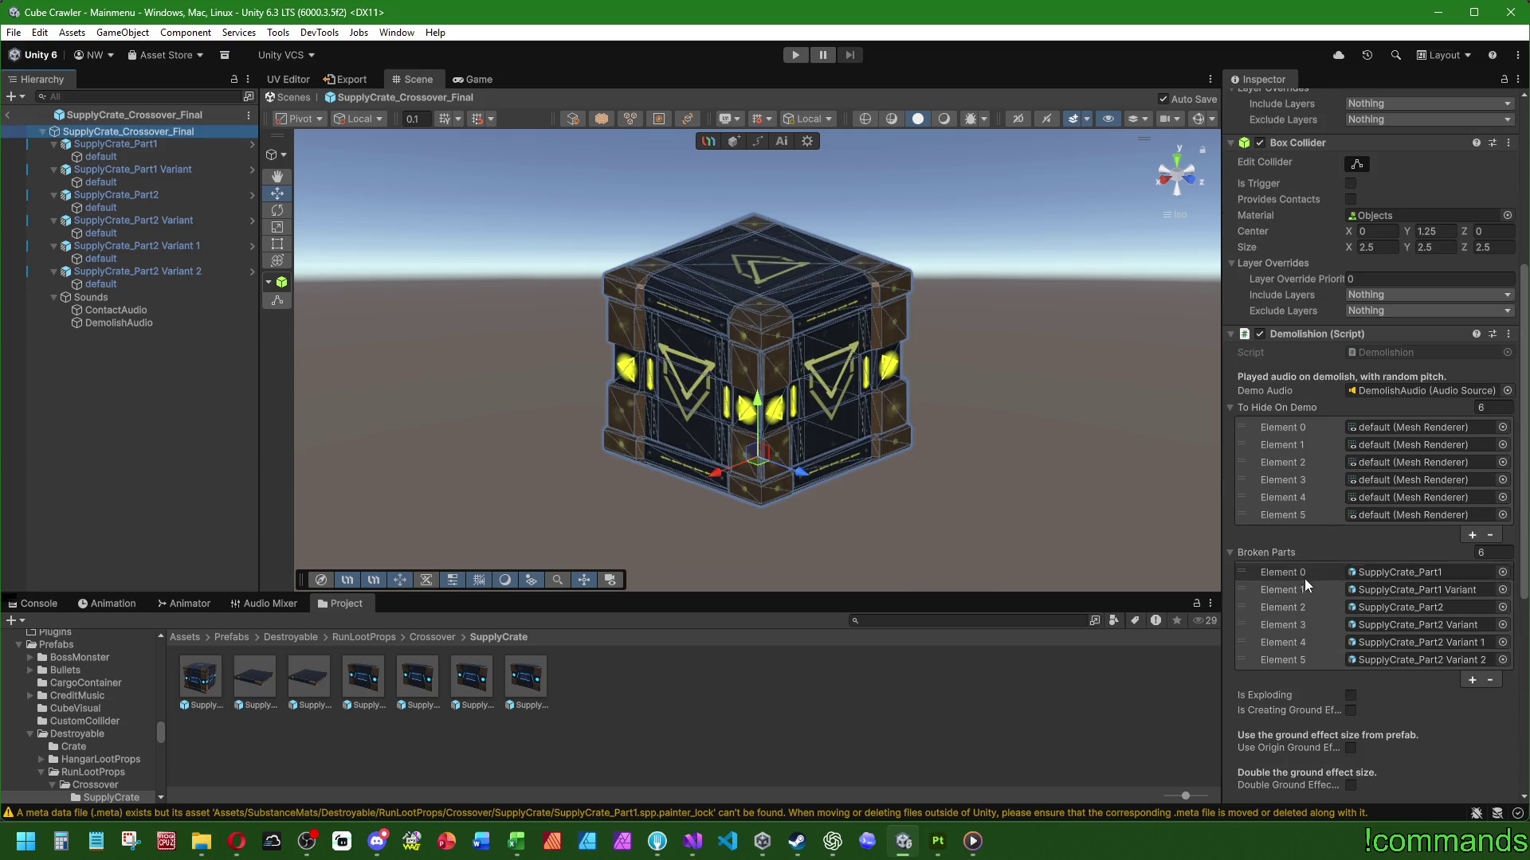
left_click(1506, 557)
type("0")
key("Return")
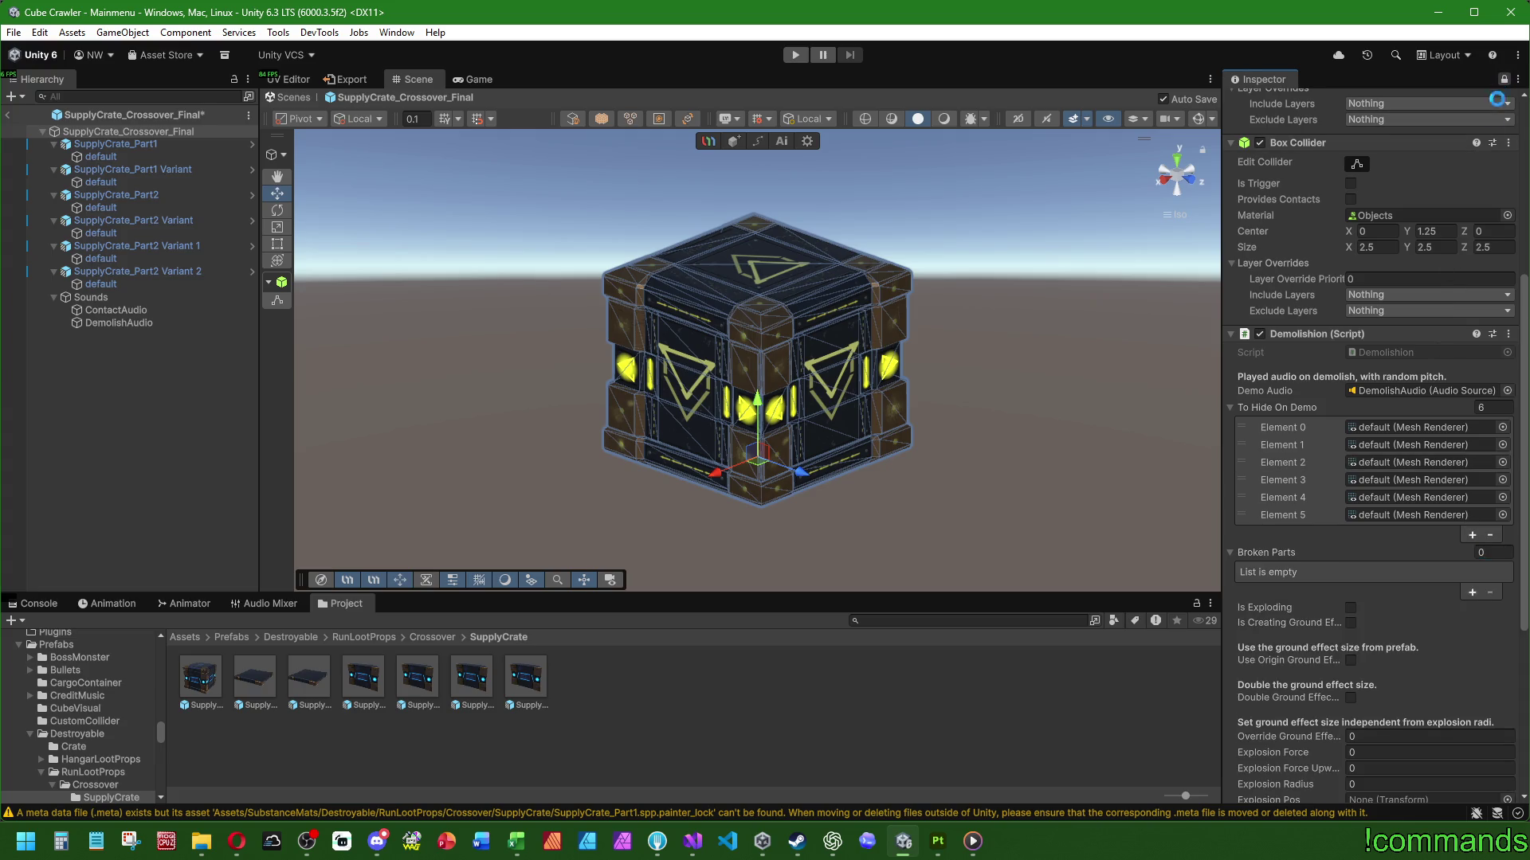
mouse_move(689, 711)
left_mouse_down()
mouse_move(529, 677)
mouse_move(261, 685)
mouse_move(1217, 631)
mouse_move(1266, 557)
left_mouse_up()
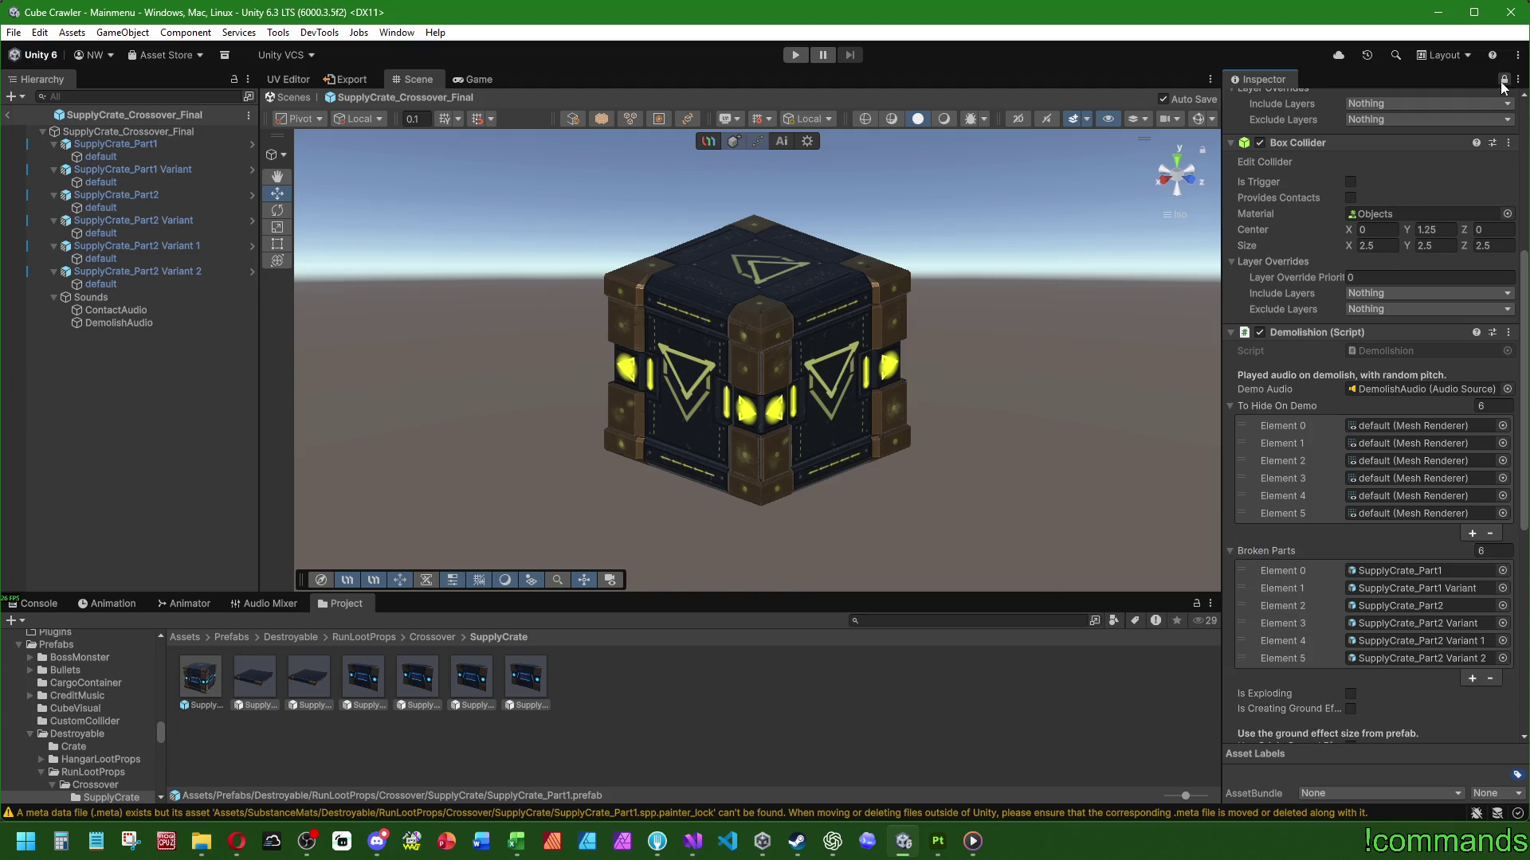
left_click(1503, 79)
left_click(8, 115)
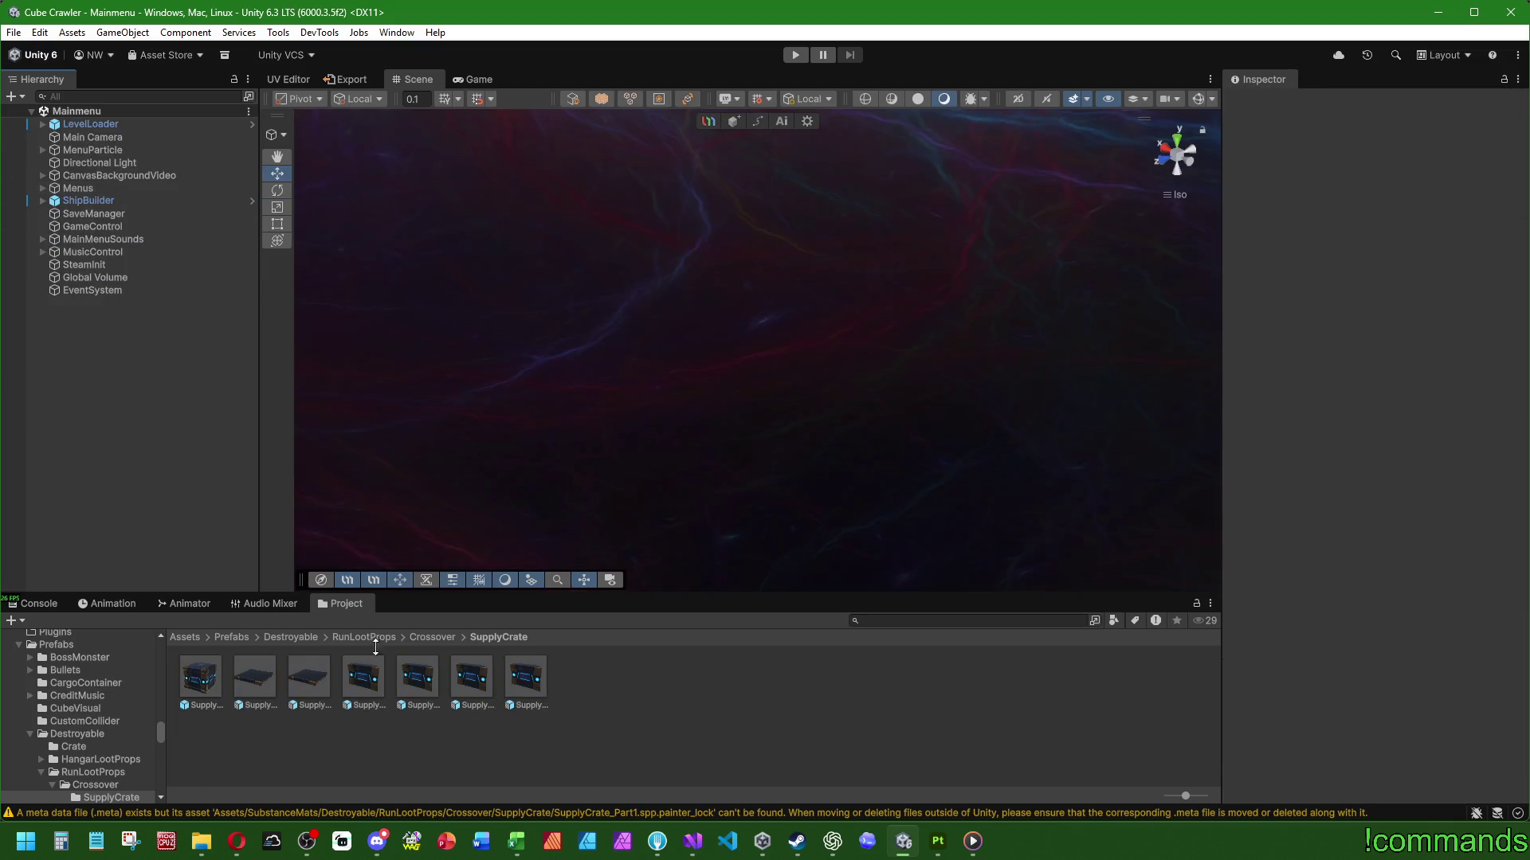
Open the ExampleRoom prefab from the World/Stage1_Entrance folder
left_click(230, 638)
double_click(534, 756)
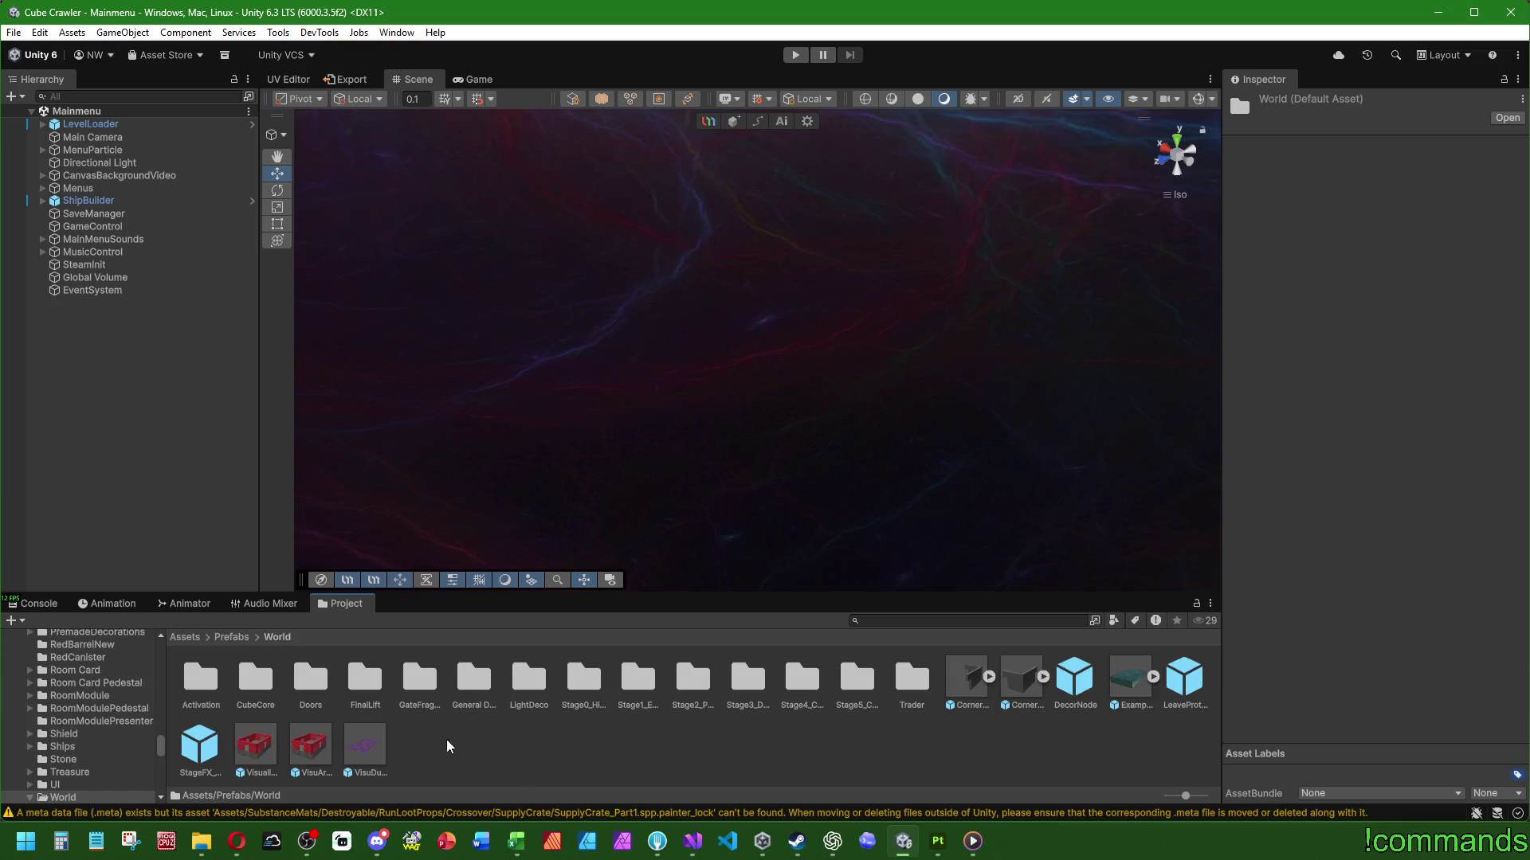
double_click(647, 683)
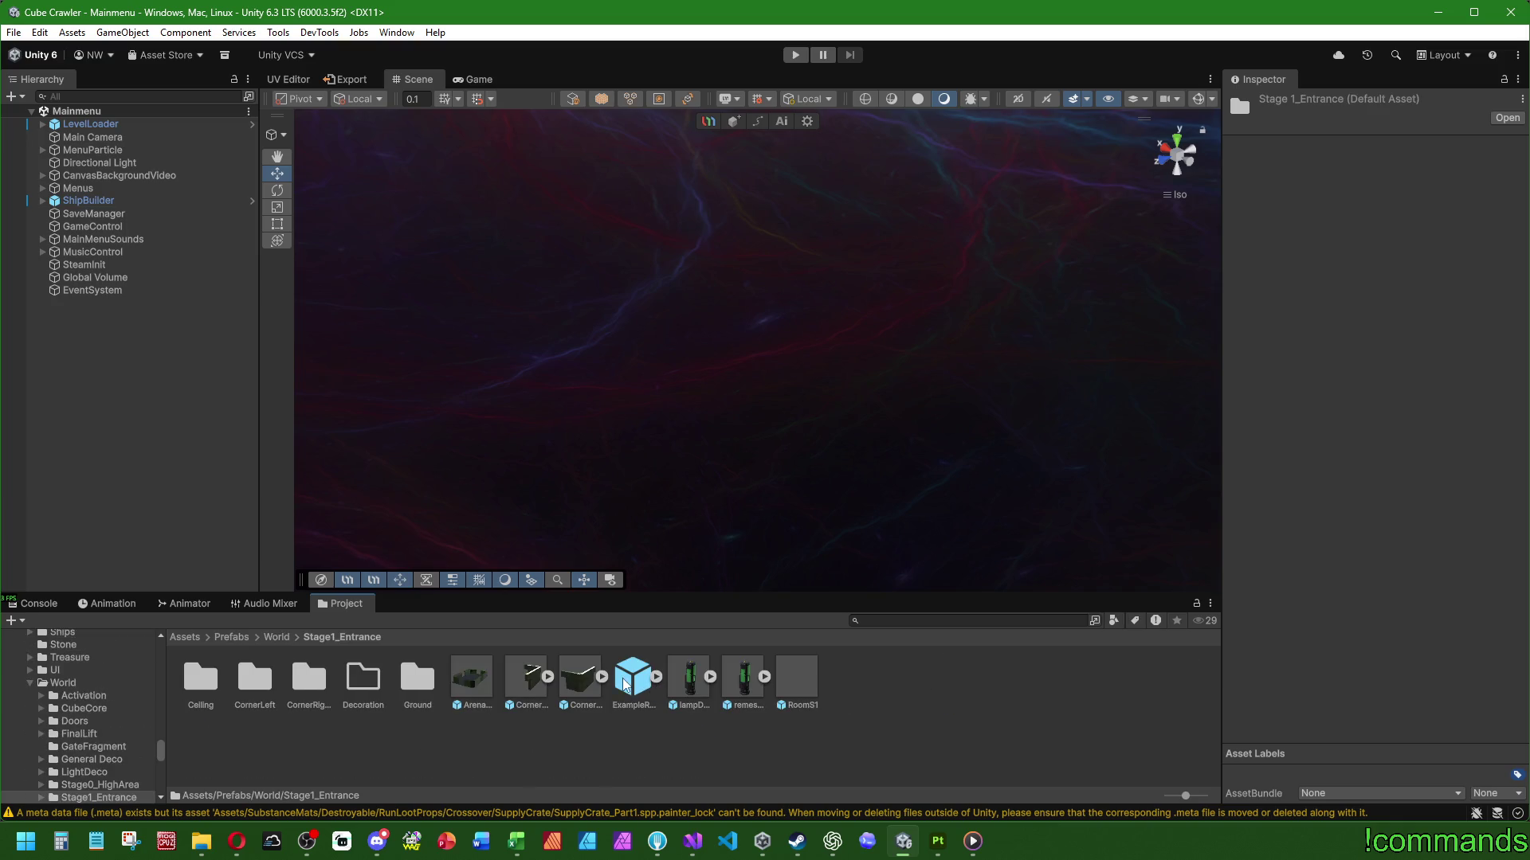
double_click(626, 683)
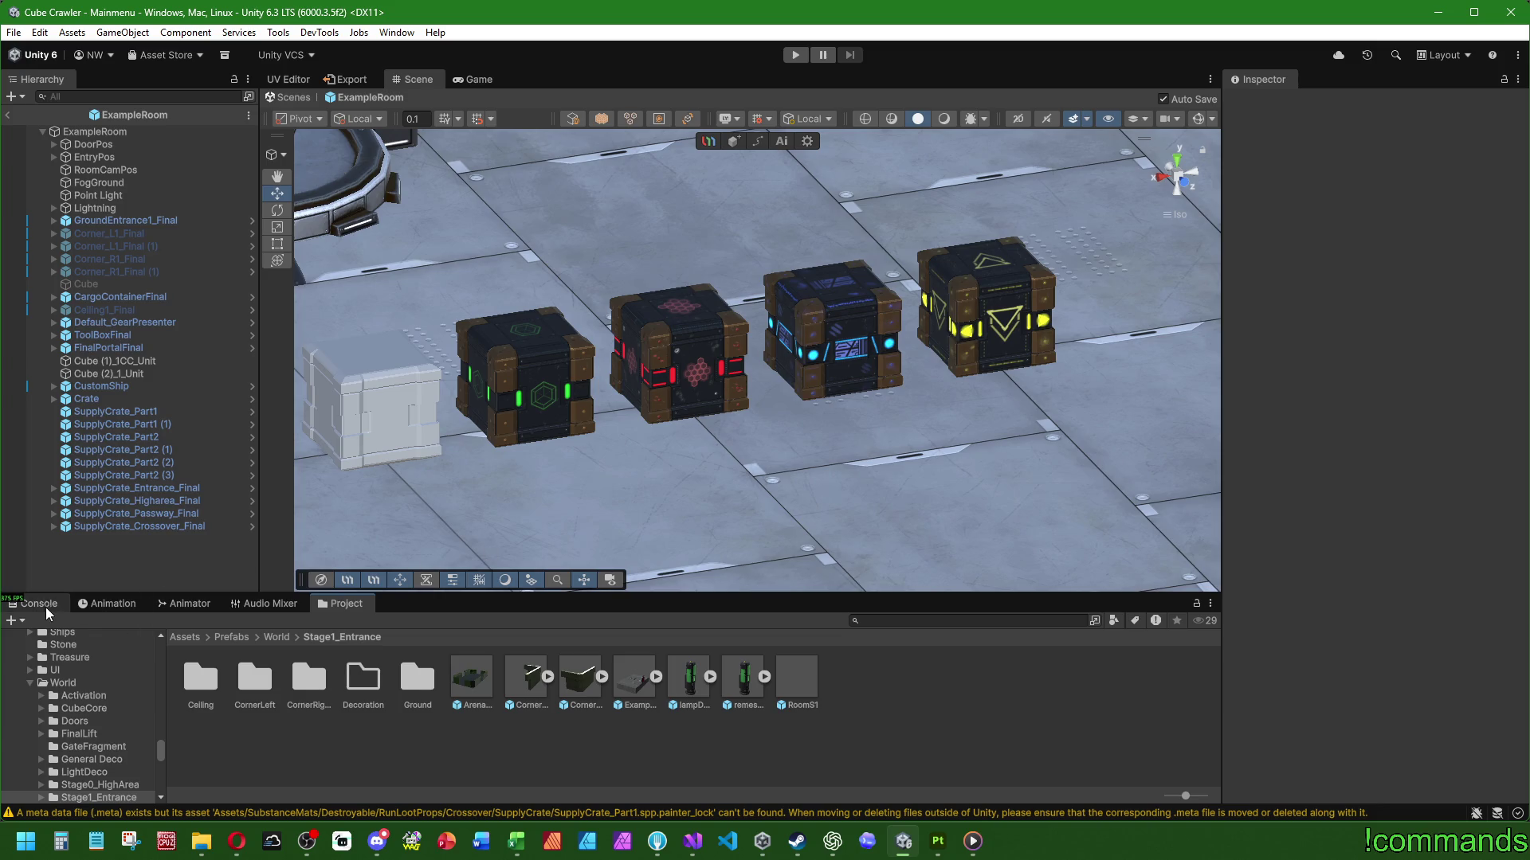
Maximize the Scene view and orbit around the four themed crates
left_click(49, 610)
scroll(933, 395, "up", 2)
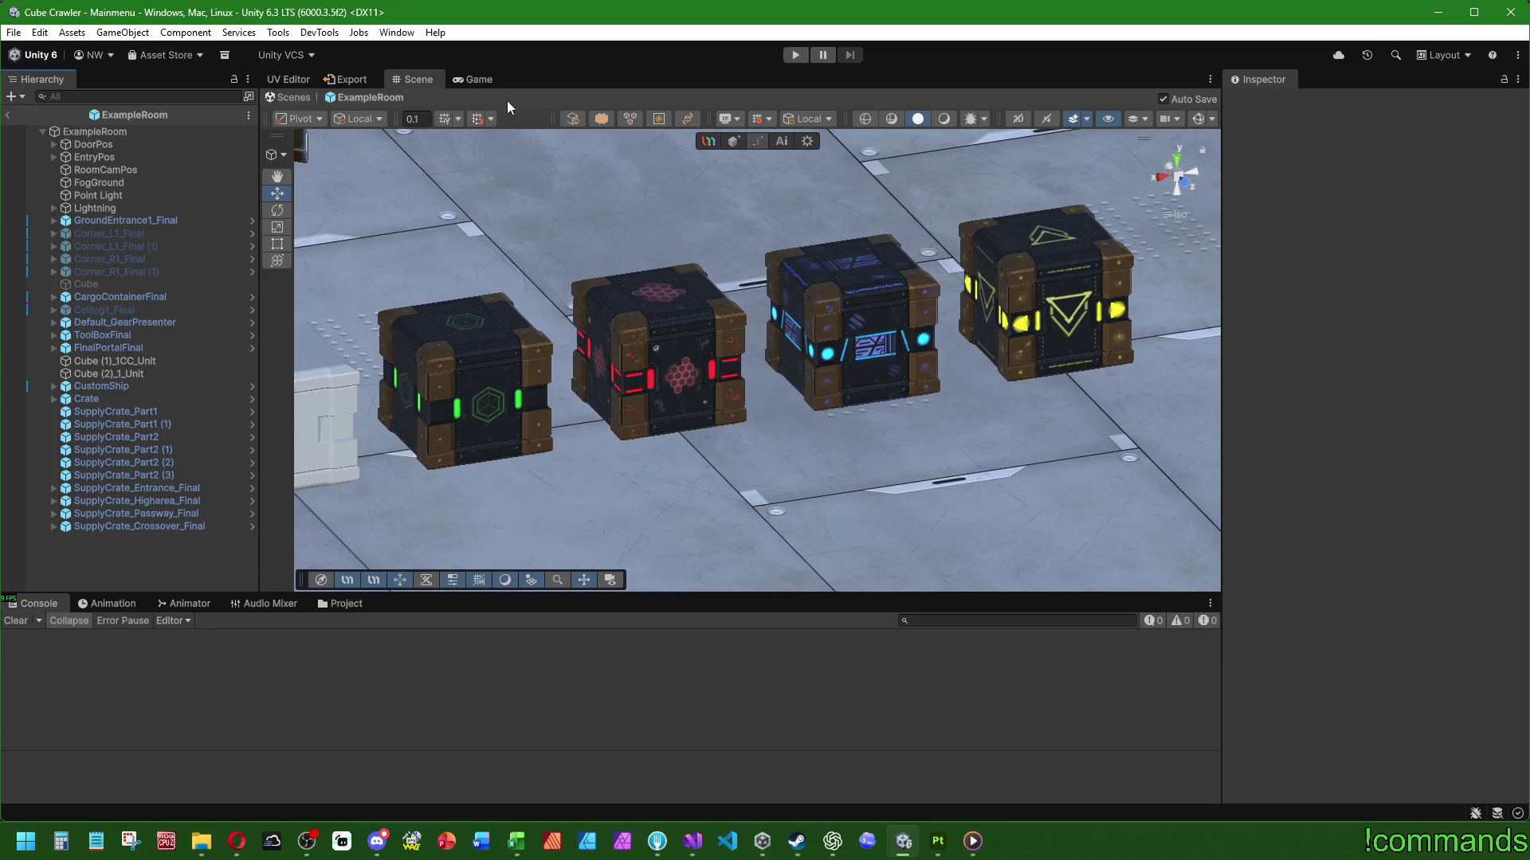
double_click(435, 80)
mouse_move(732, 553)
left_mouse_down("alt")
mouse_move(709, 569)
mouse_move(689, 534)
mouse_move(683, 617)
mouse_move(674, 590)
left_mouse_up("alt")
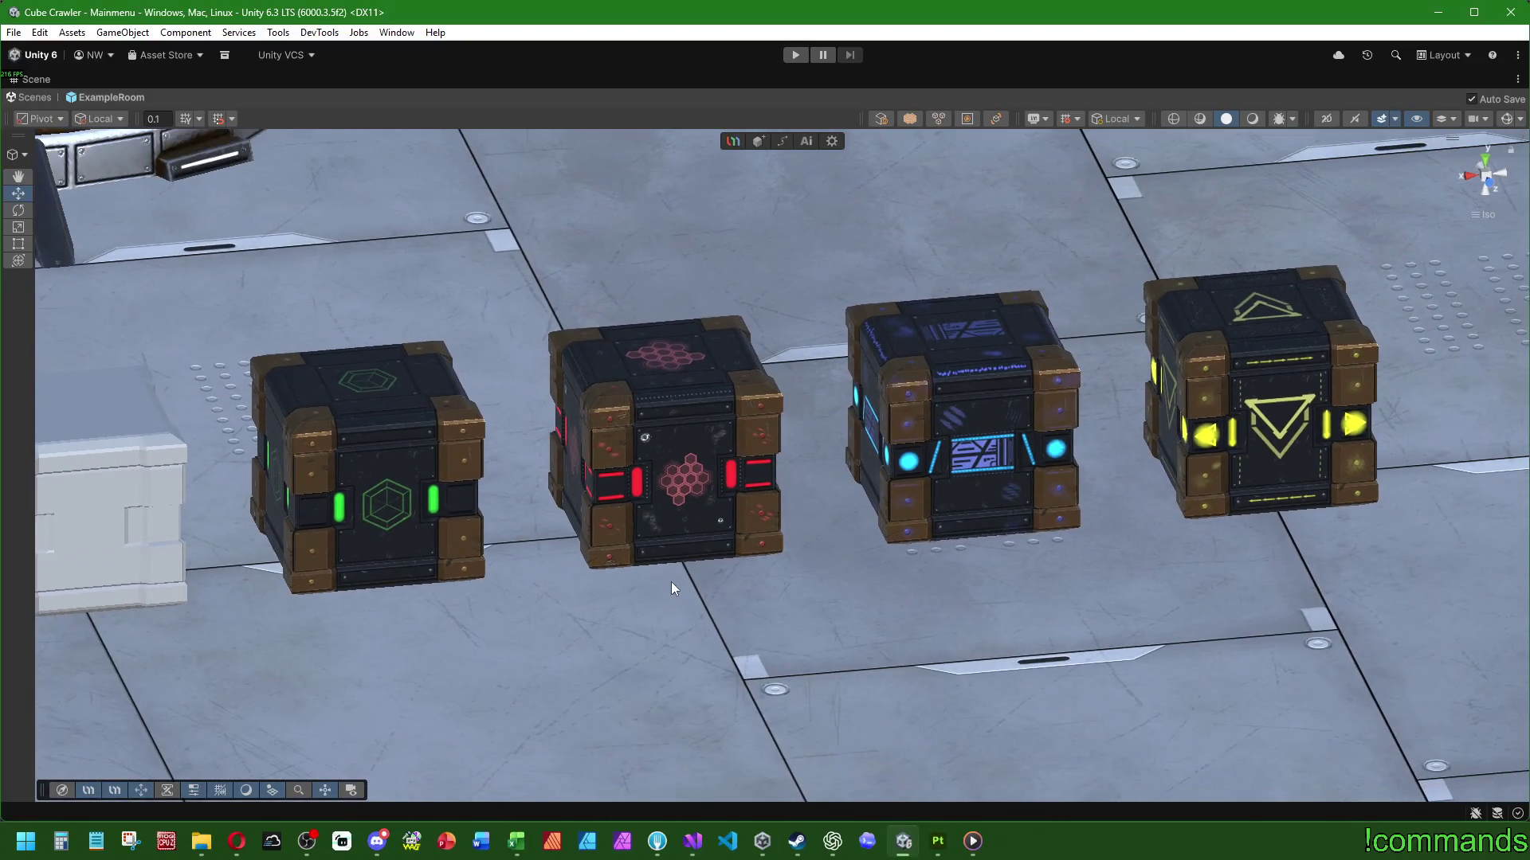
left_click_drag(763, 503, 850, 477, "alt")
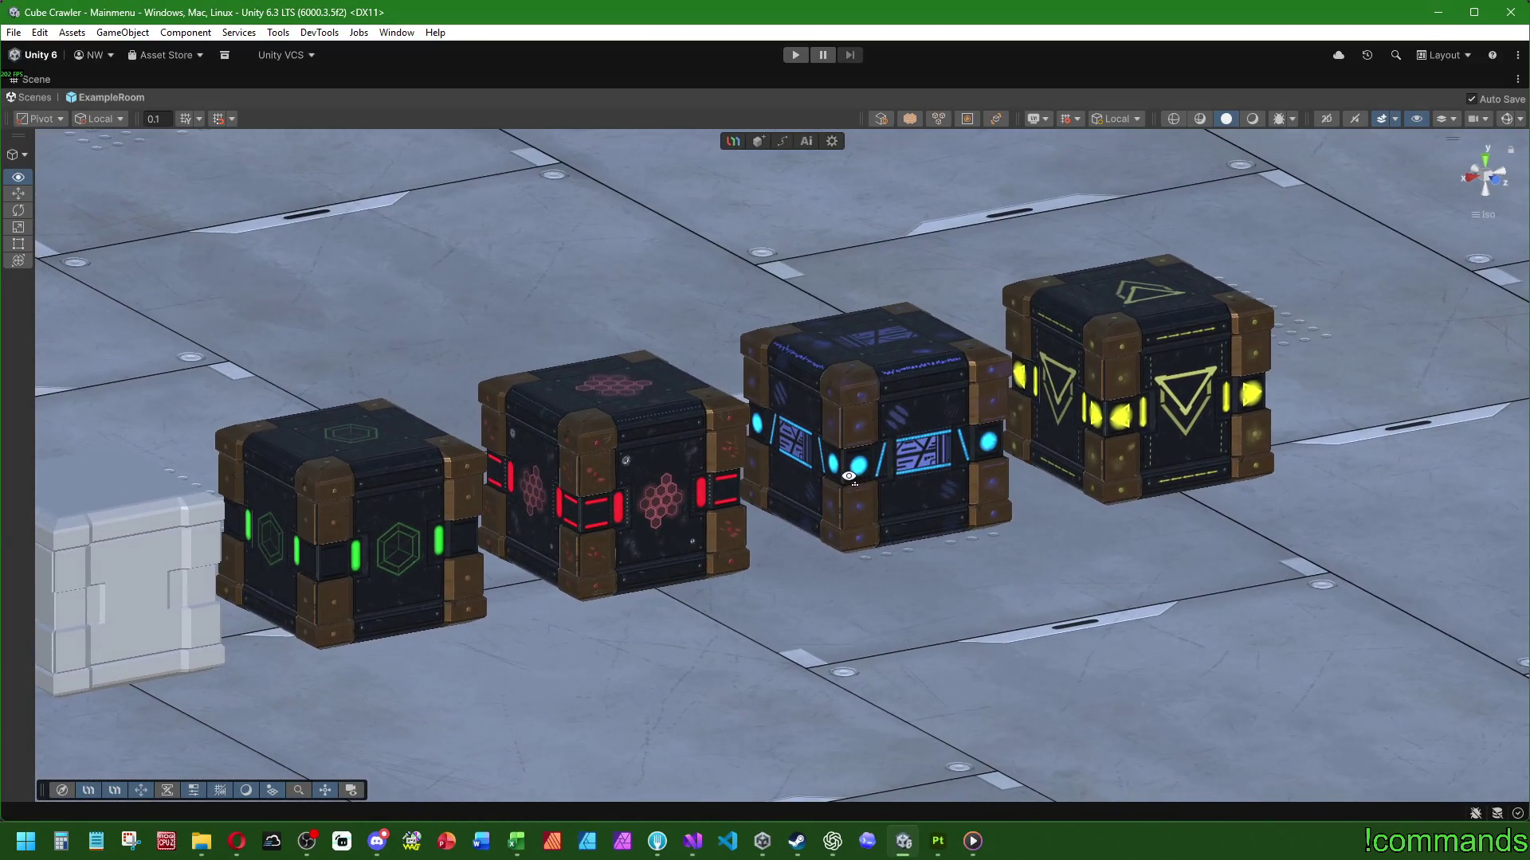
mouse_move(985, 520)
left_mouse_down("alt")
mouse_move(640, 535)
mouse_move(103, 511)
mouse_move(821, 19)
mouse_move(844, 709)
mouse_move(1093, 548)
mouse_move(824, 816)
mouse_move(899, 500)
mouse_move(888, 585)
mouse_move(912, 658)
left_mouse_up("alt")
scroll(920, 617, "up", 5)
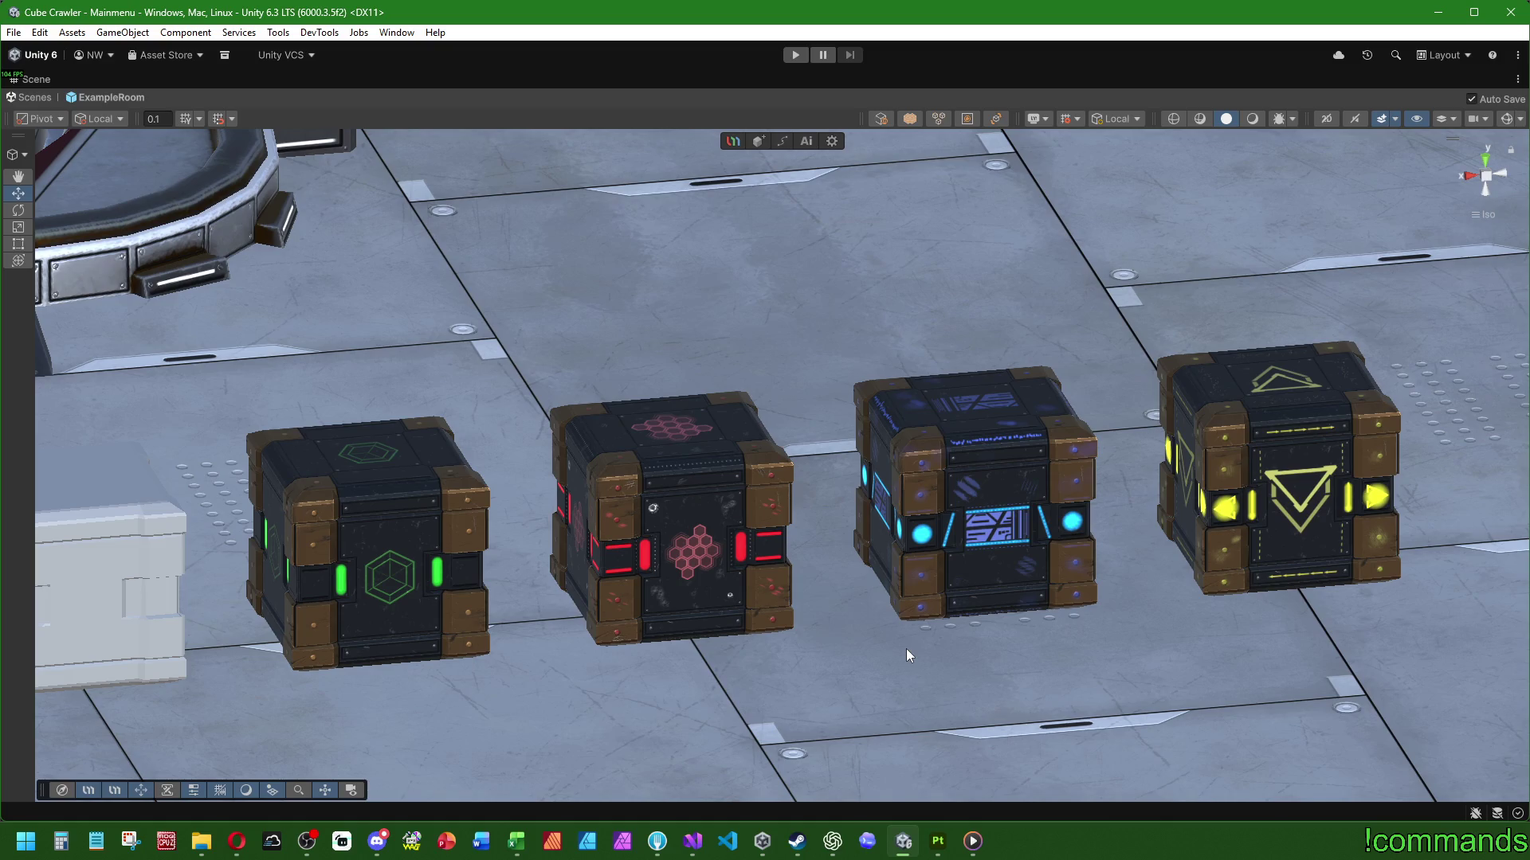
scroll(900, 651, "down", 3)
scroll(920, 612, "up", 3)
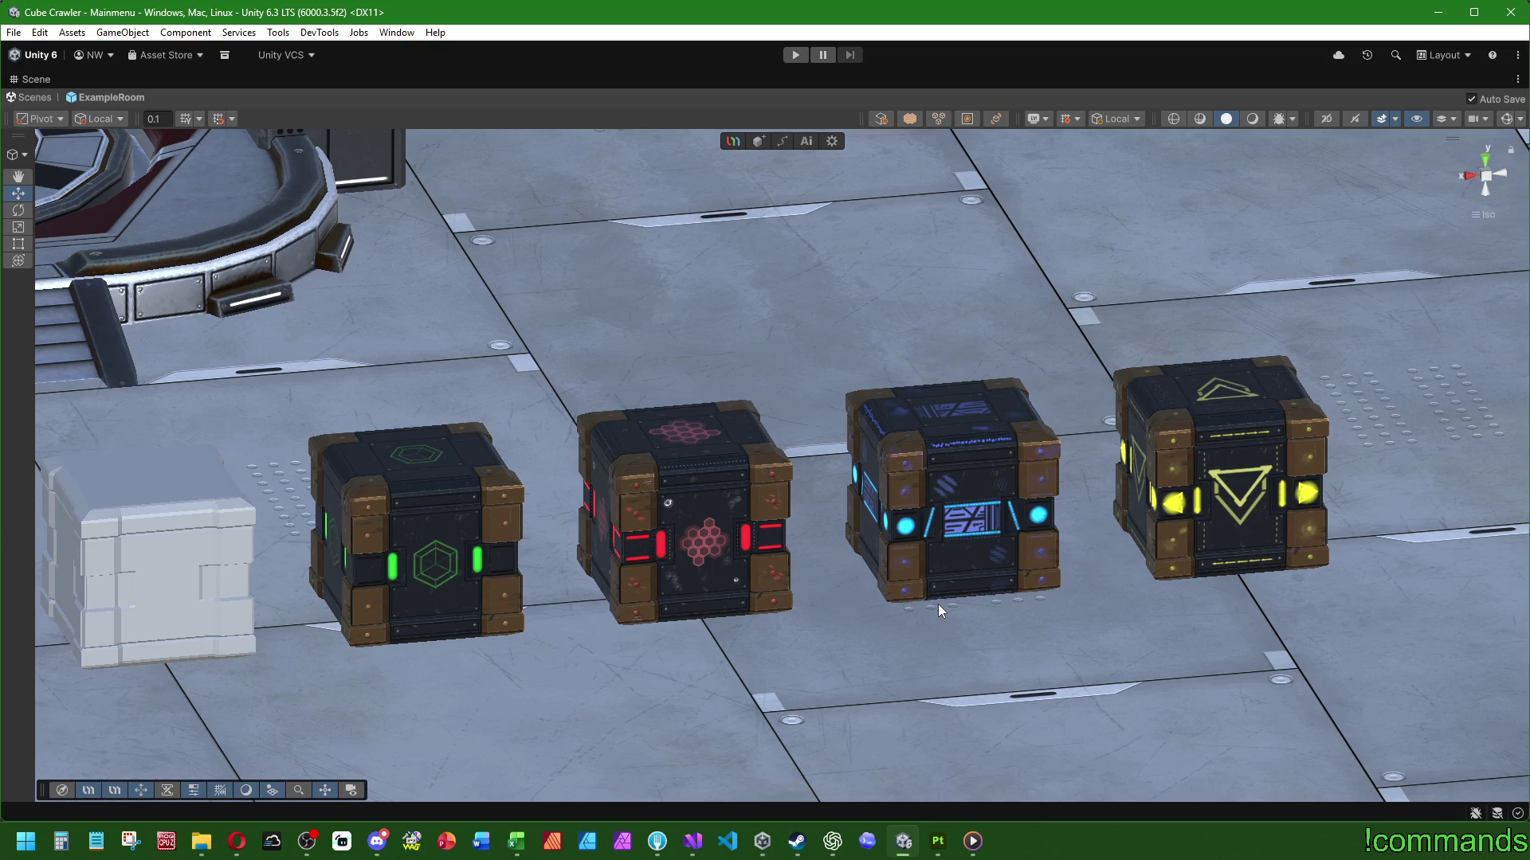
Zoom and orbit over the crates, un-maximize with Shift+Space, and exit to Mainmenu
scroll(914, 570, "down", 3)
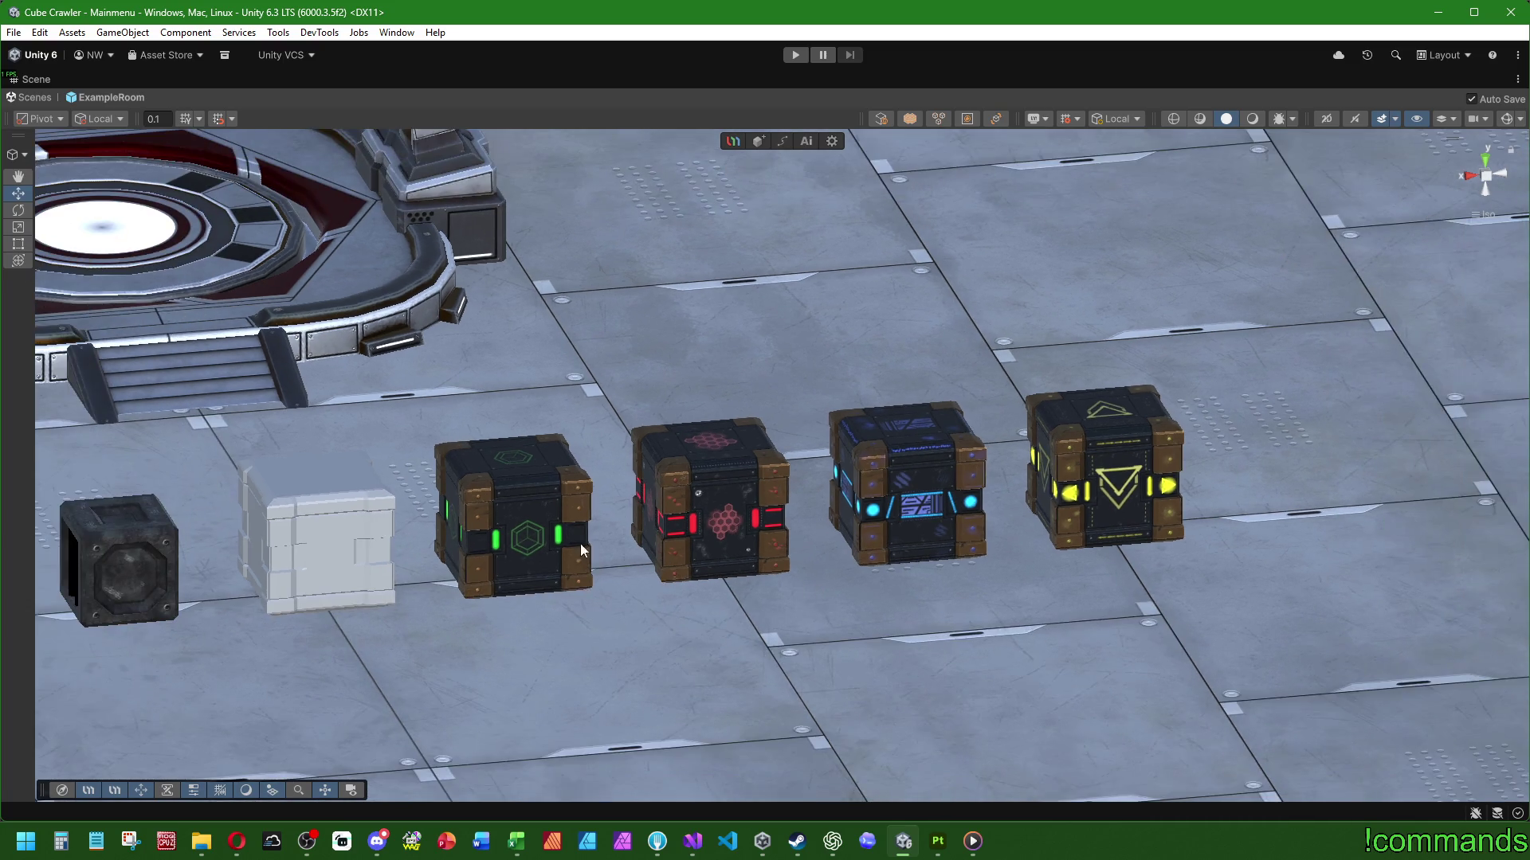
scroll(1354, 464, "down", 2)
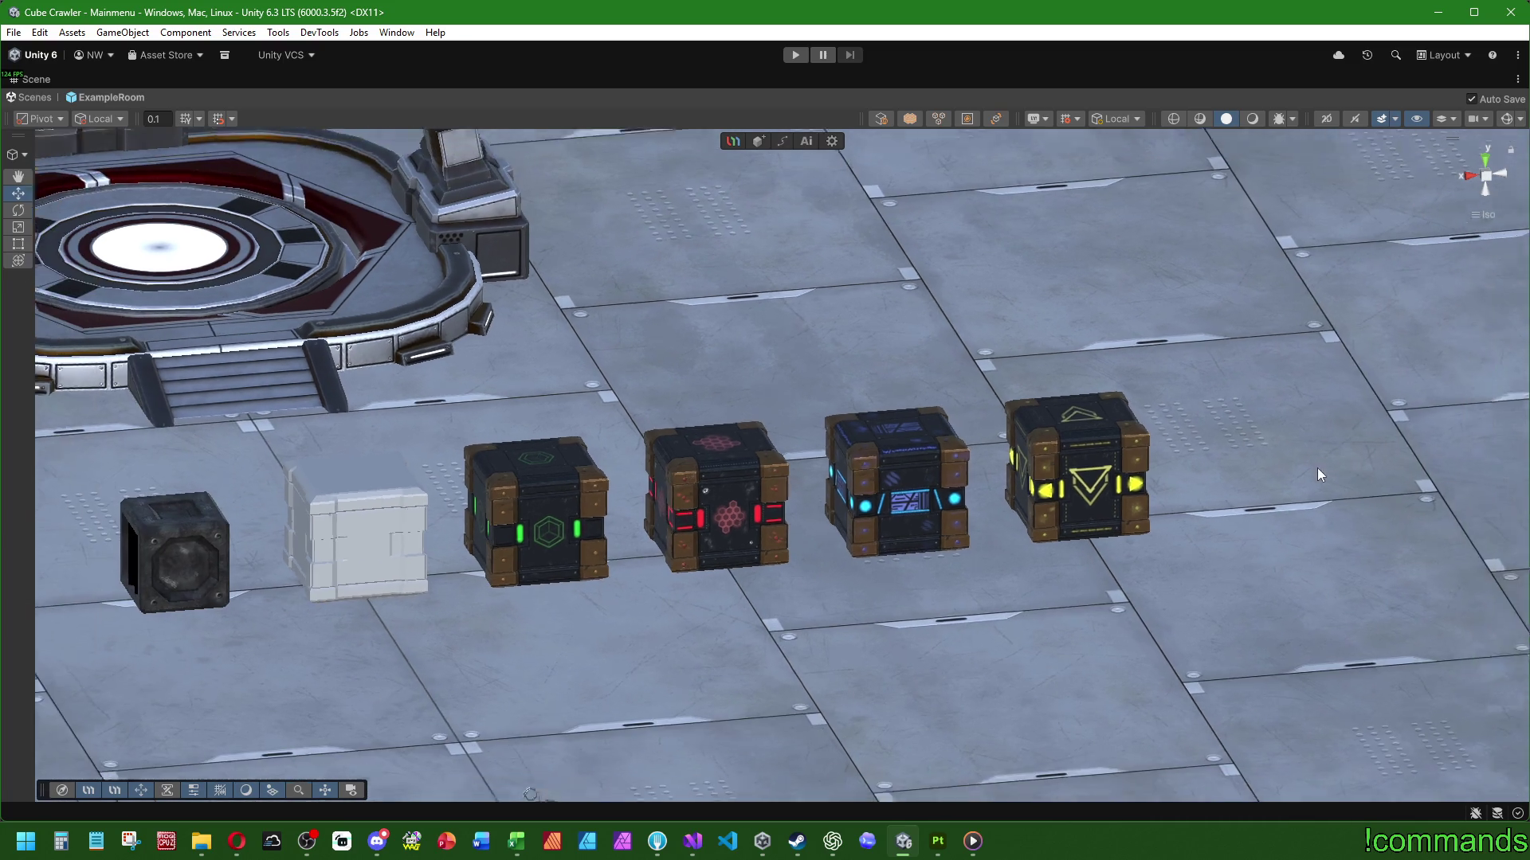
left_click_drag(1402, 546, 967, 580, "alt")
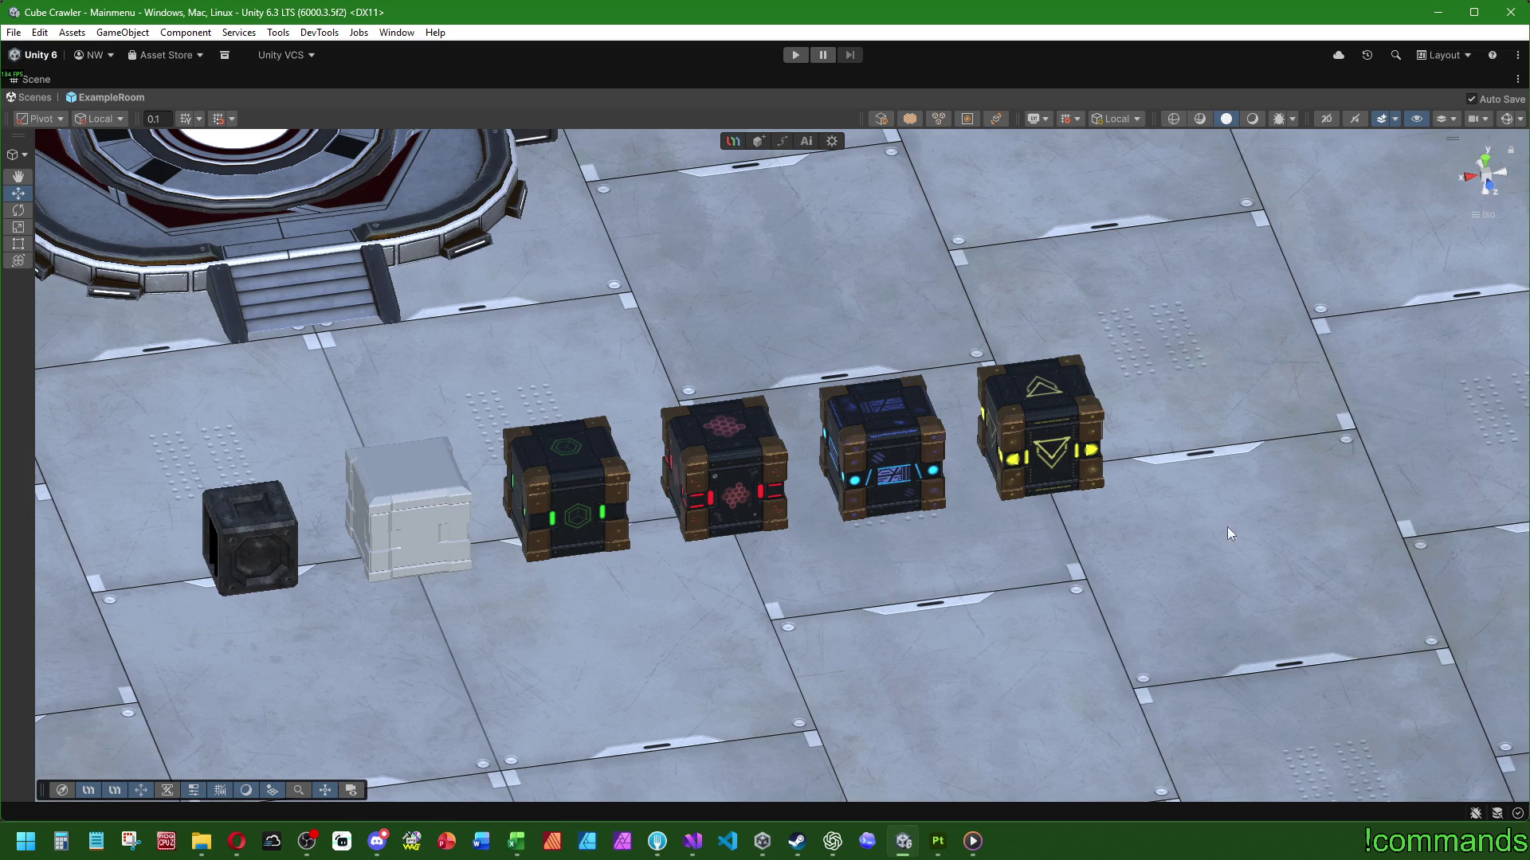
mouse_move(1336, 533)
right_mouse_down()
mouse_move(998, 501)
mouse_move(945, 520)
right_mouse_up()
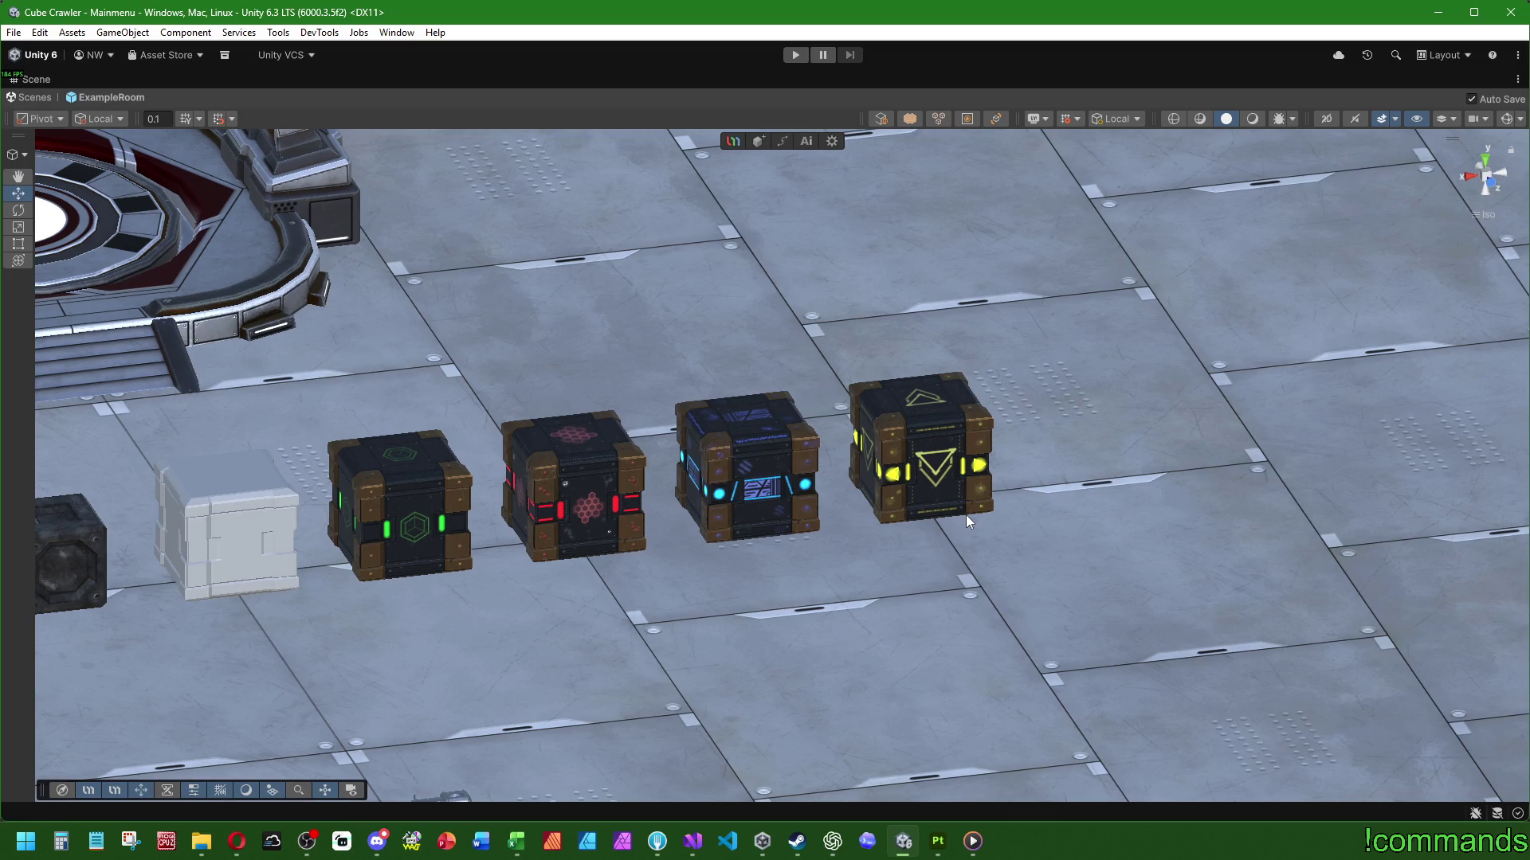
right_click_drag(965, 516, 797, 550)
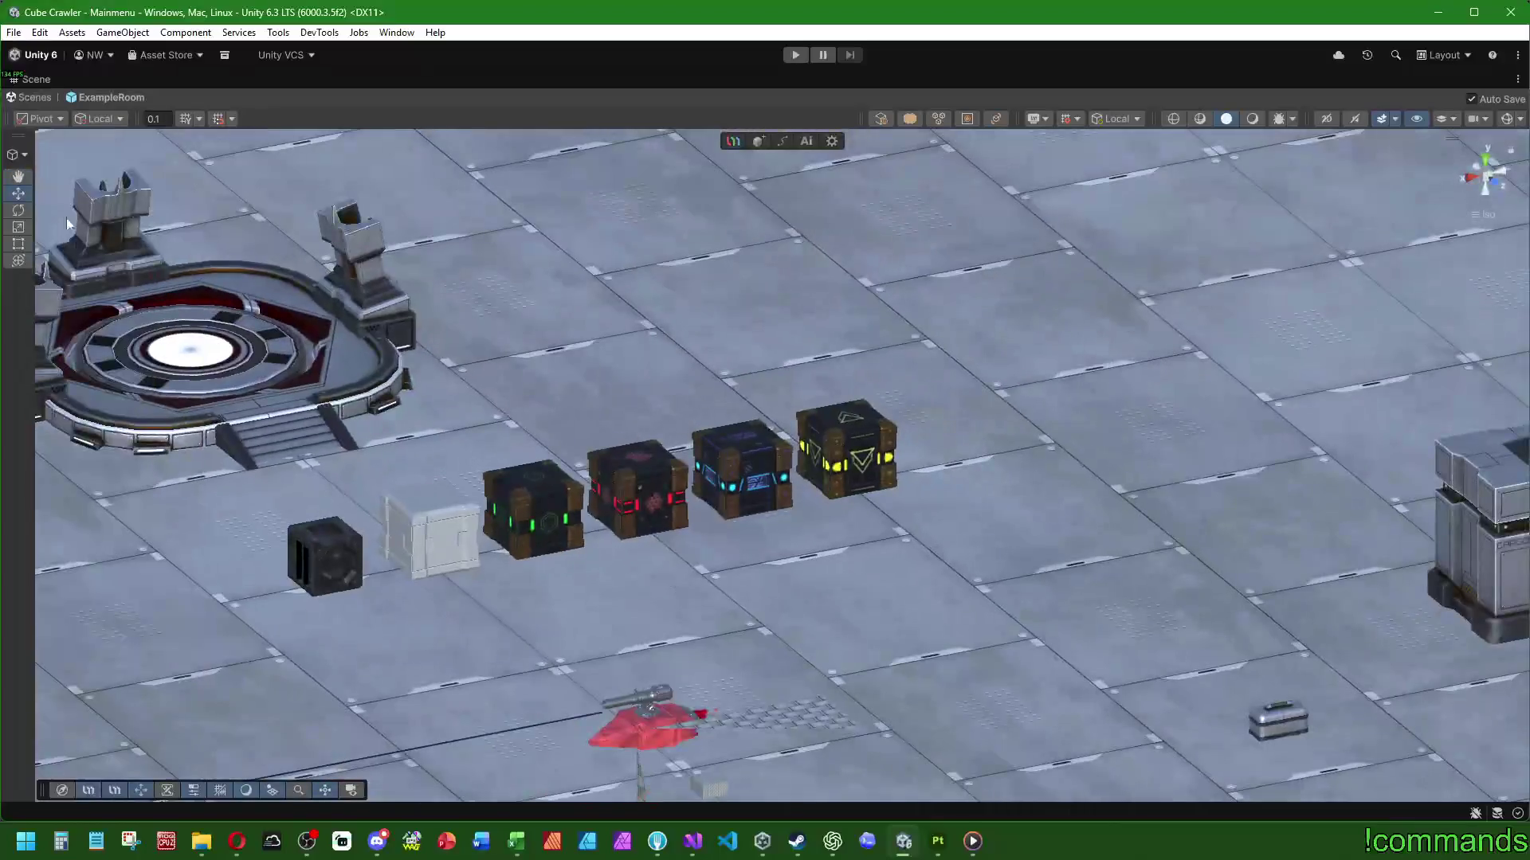
key("shift+space")
mouse_move(627, 367)
right_mouse_down()
mouse_move(556, 512)
mouse_move(558, 558)
right_mouse_up()
left_click(7, 115)
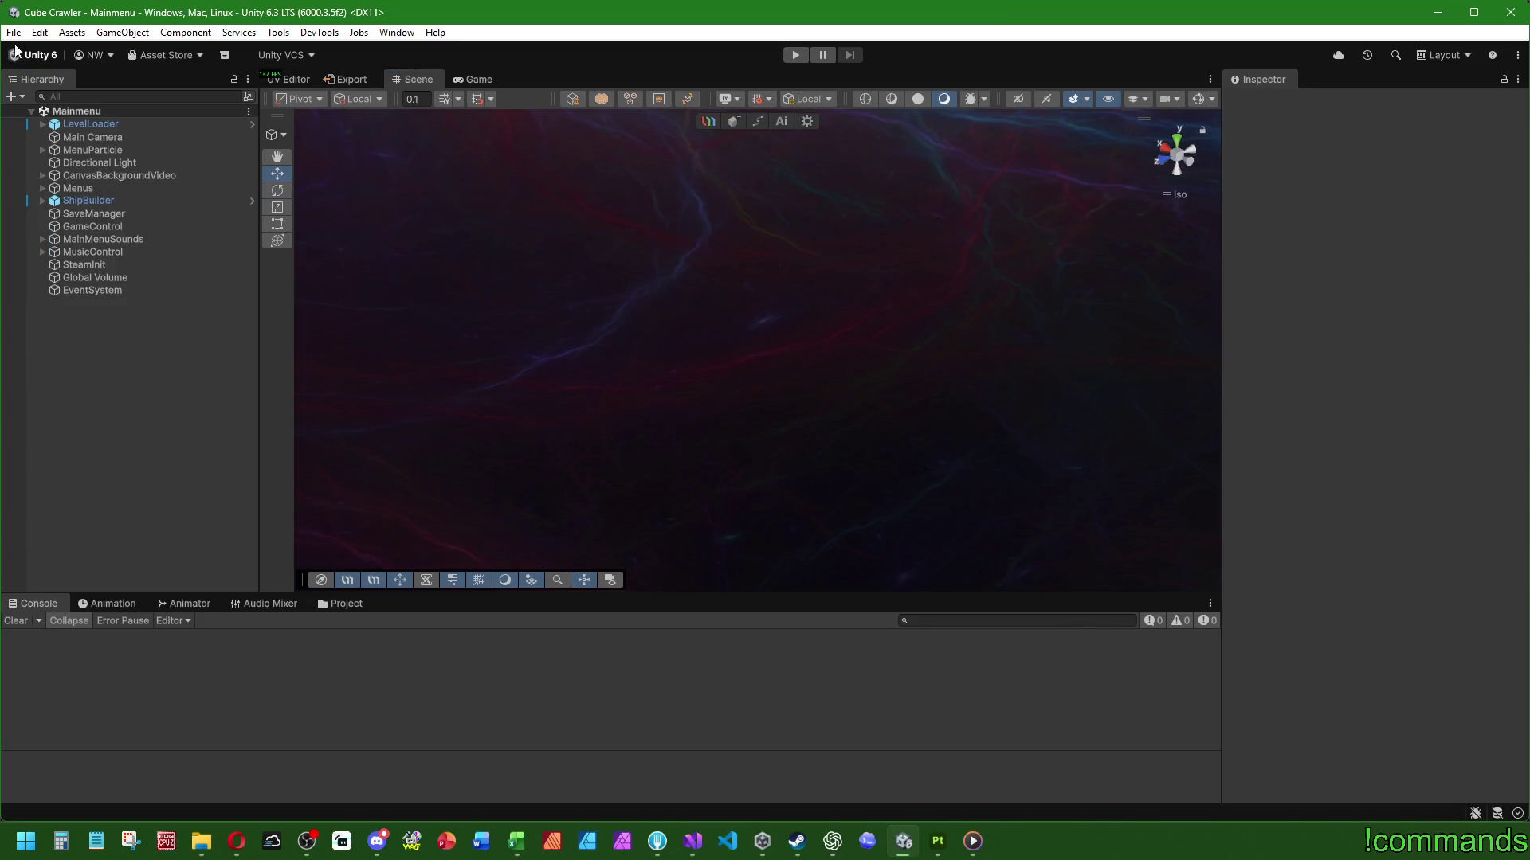
Quit the Unity editor through File > Exit
left_click(14, 32)
left_click(14, 32)
left_click(13, 32)
left_click(14, 31)
left_click(13, 31)
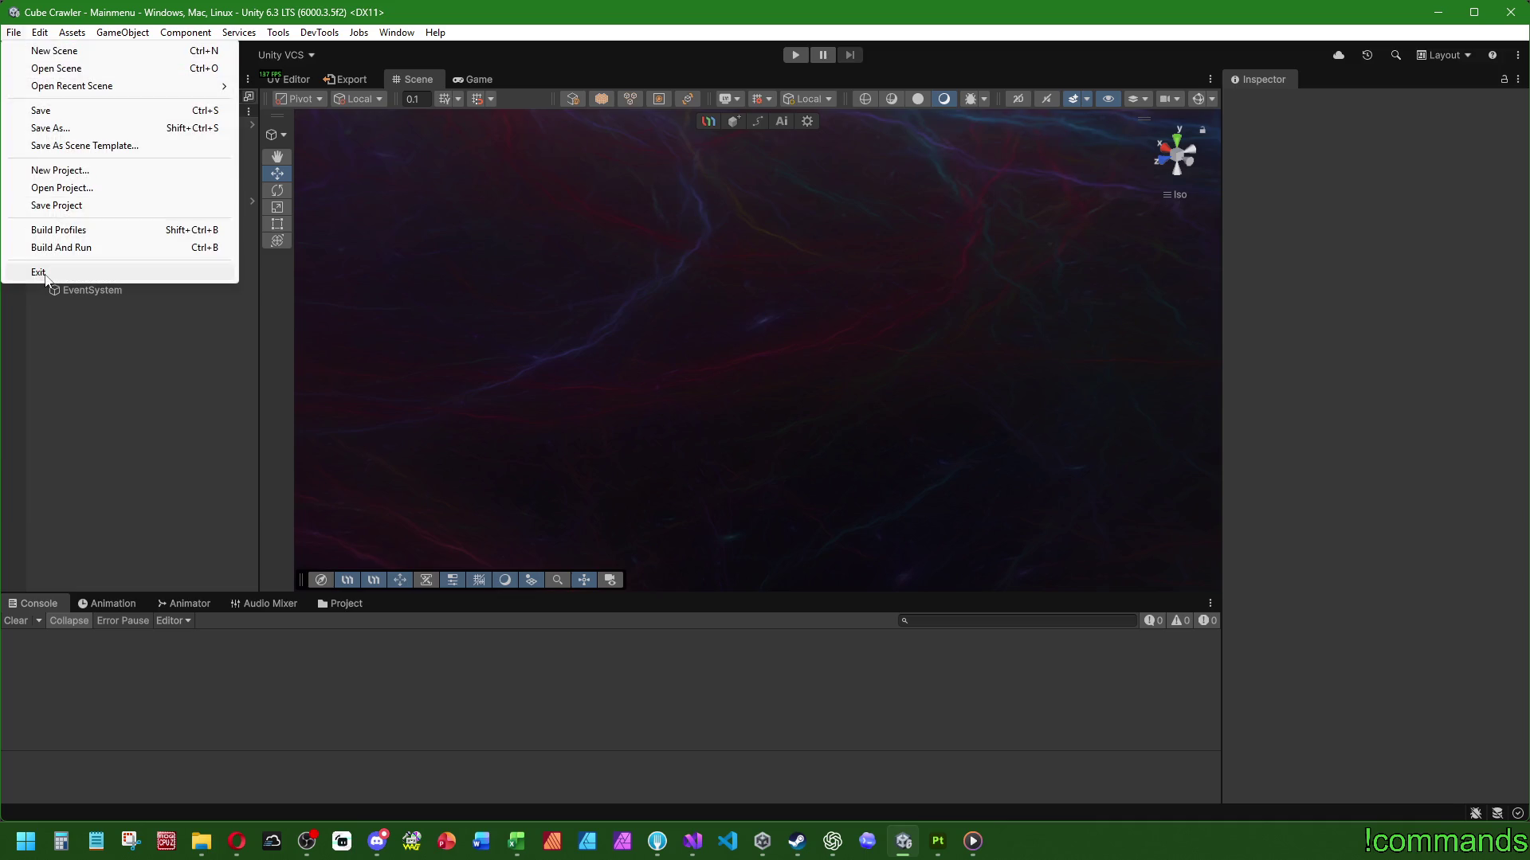
left_click(53, 274)
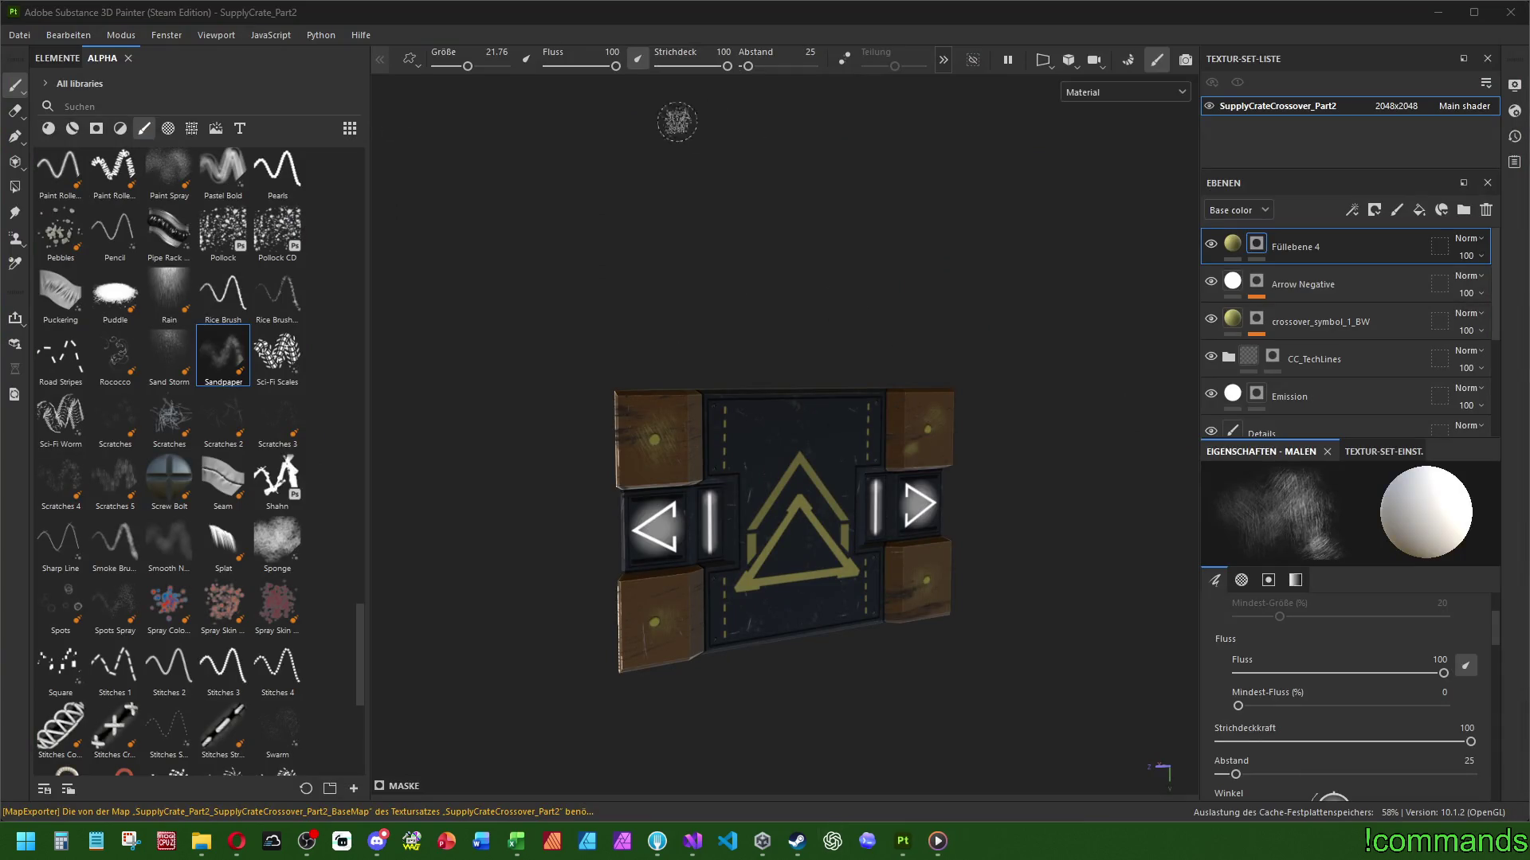
Save and close the SupplyCrate_Part2 project, then quit Substance 3D Painter
left_click(19, 35)
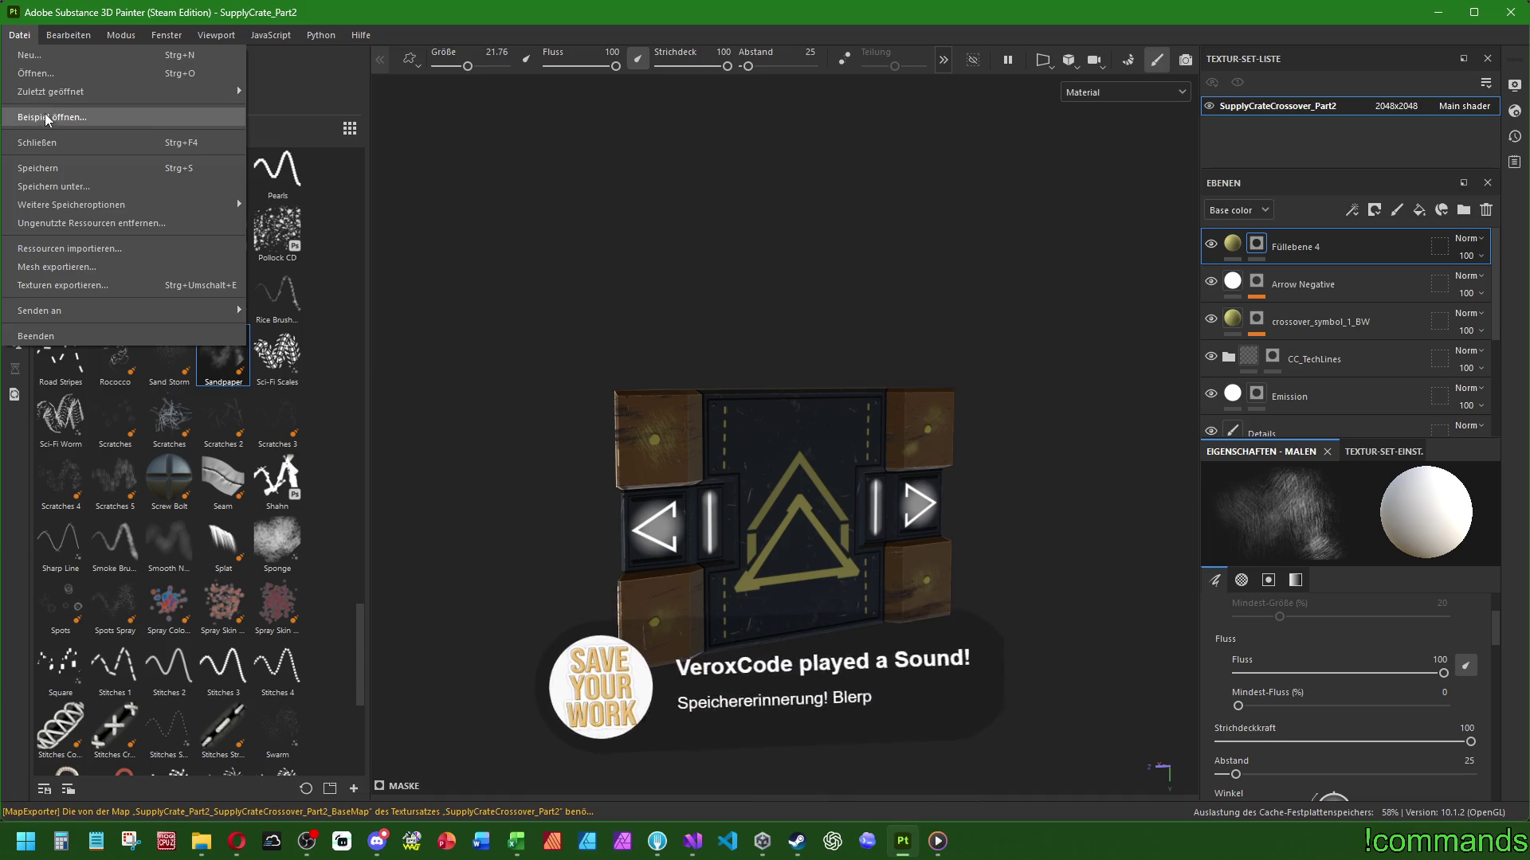
left_click(80, 141)
left_click(595, 441)
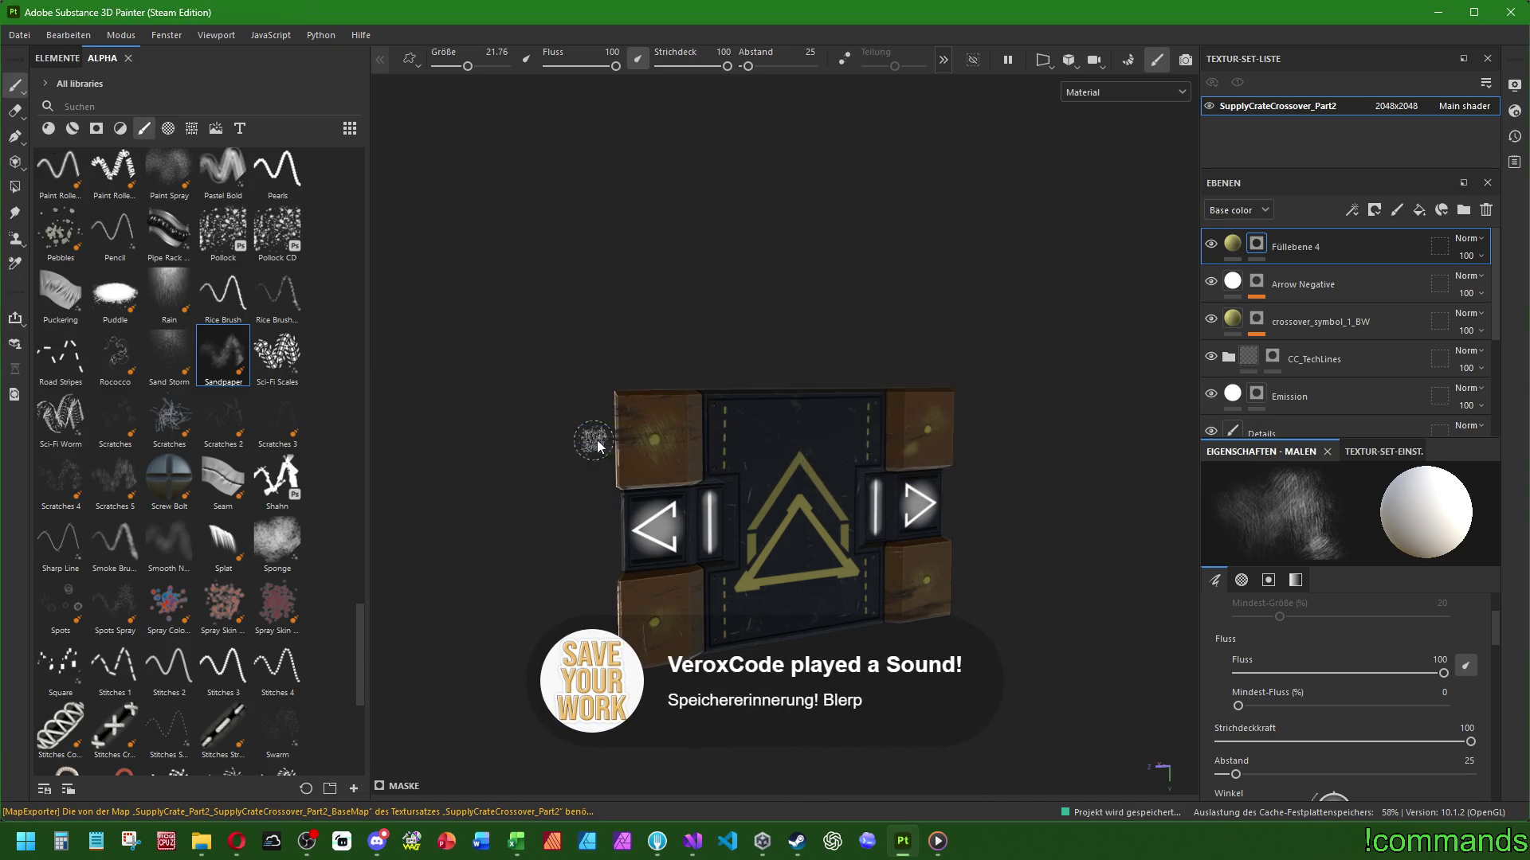
left_click(1515, 22)
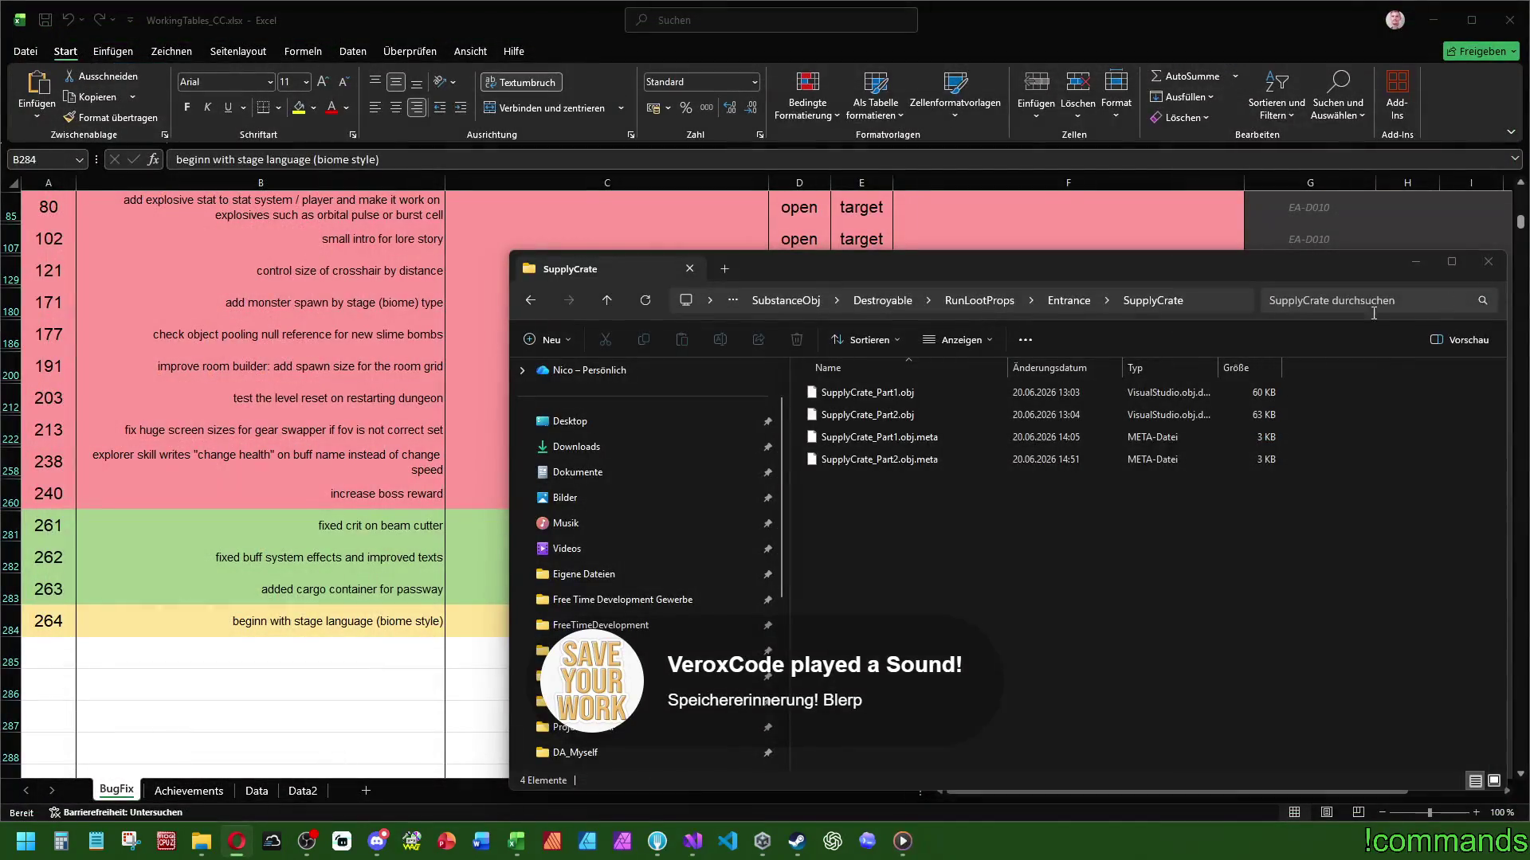
Close the bug-tracking workbook, save all code files, close Visual Studio and Unity Hub
left_click(58, 24)
left_click(1510, 32)
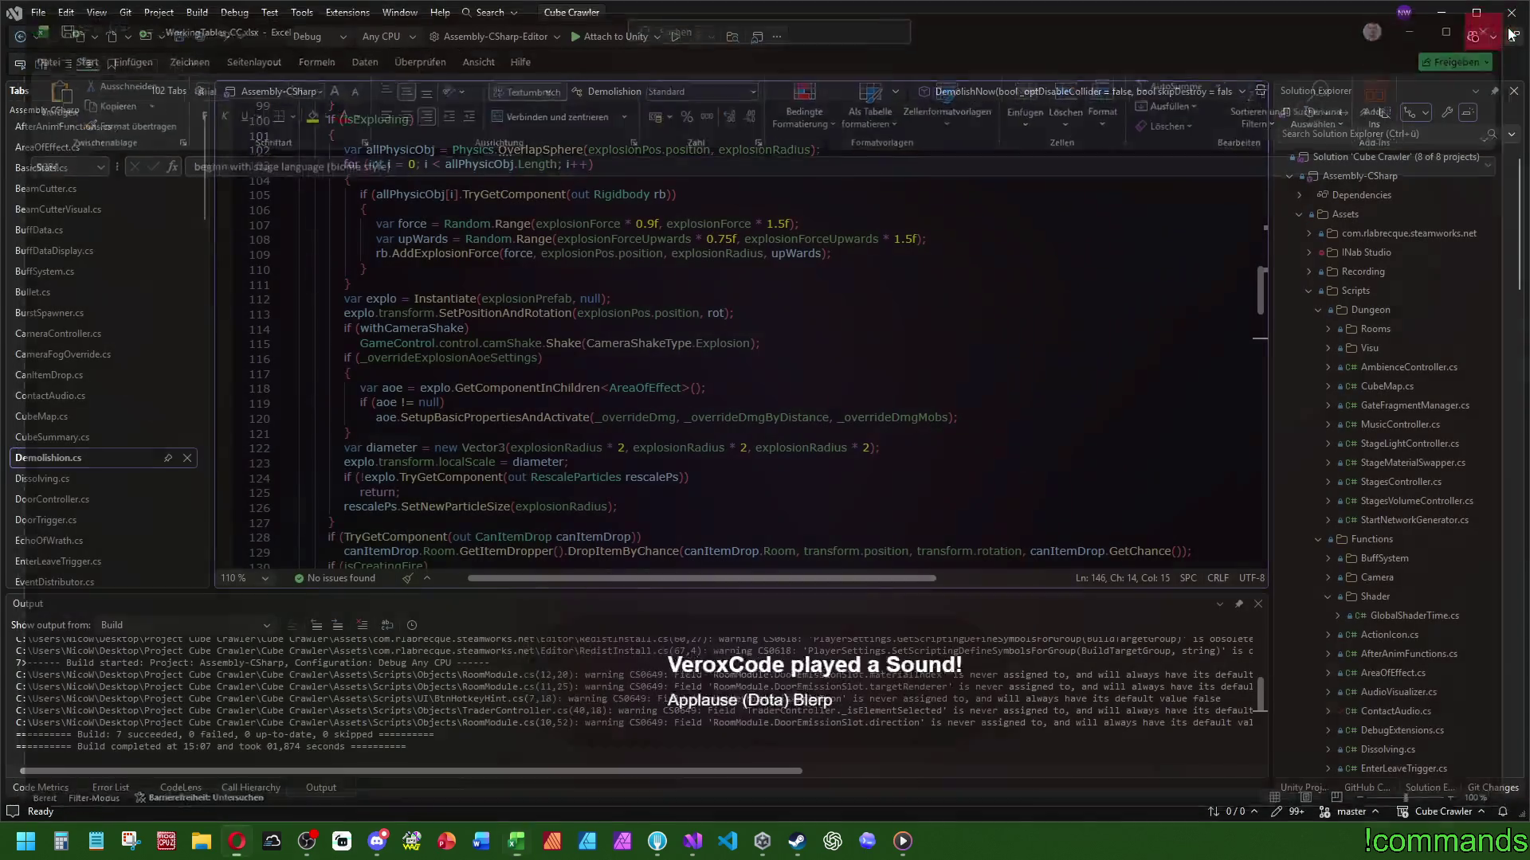
left_click(204, 35)
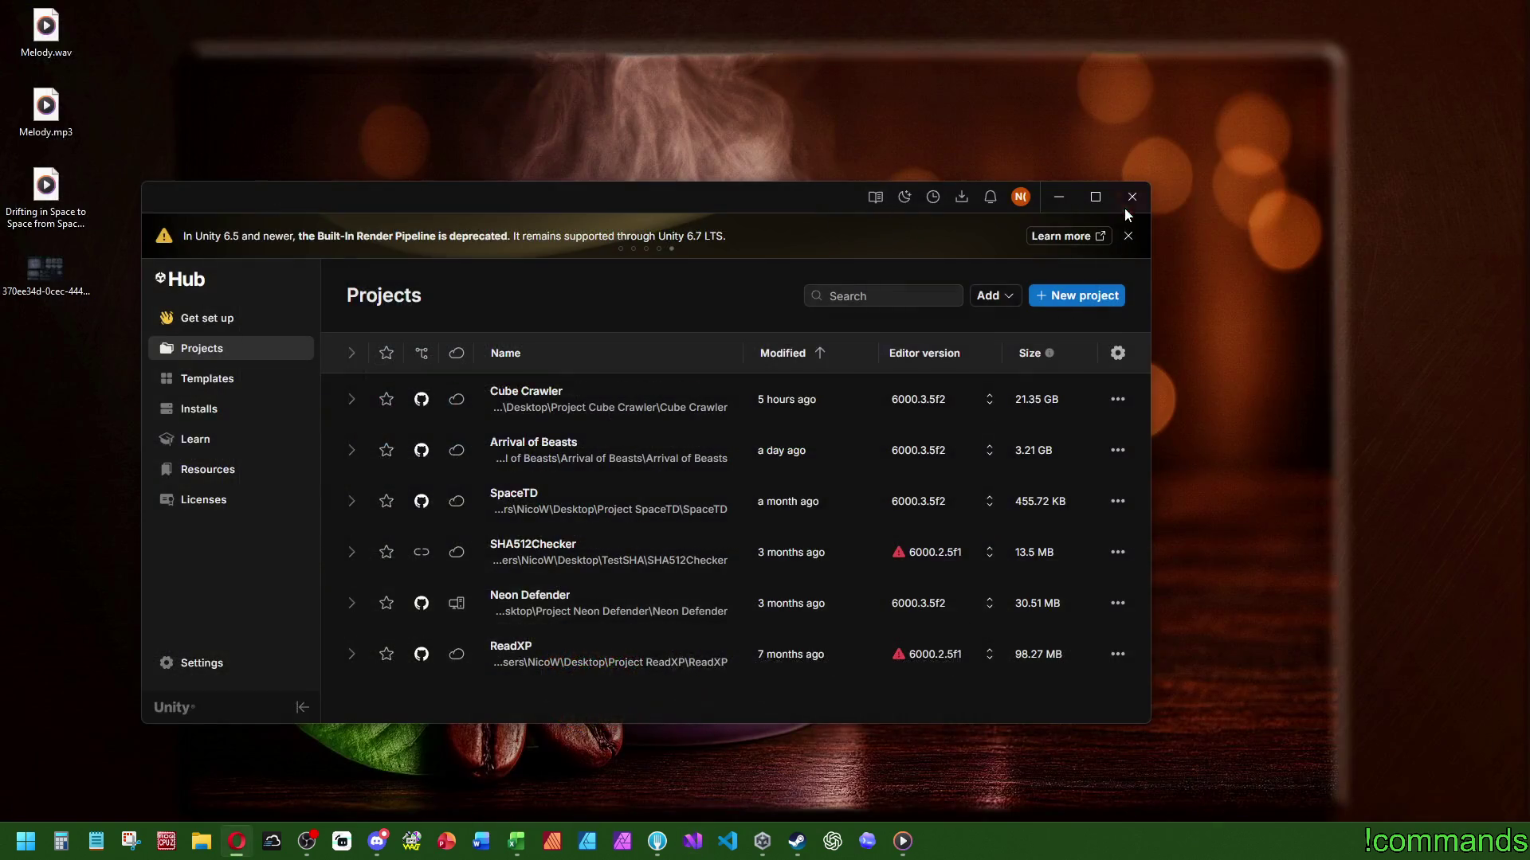
left_click(1145, 196)
left_click(517, 841)
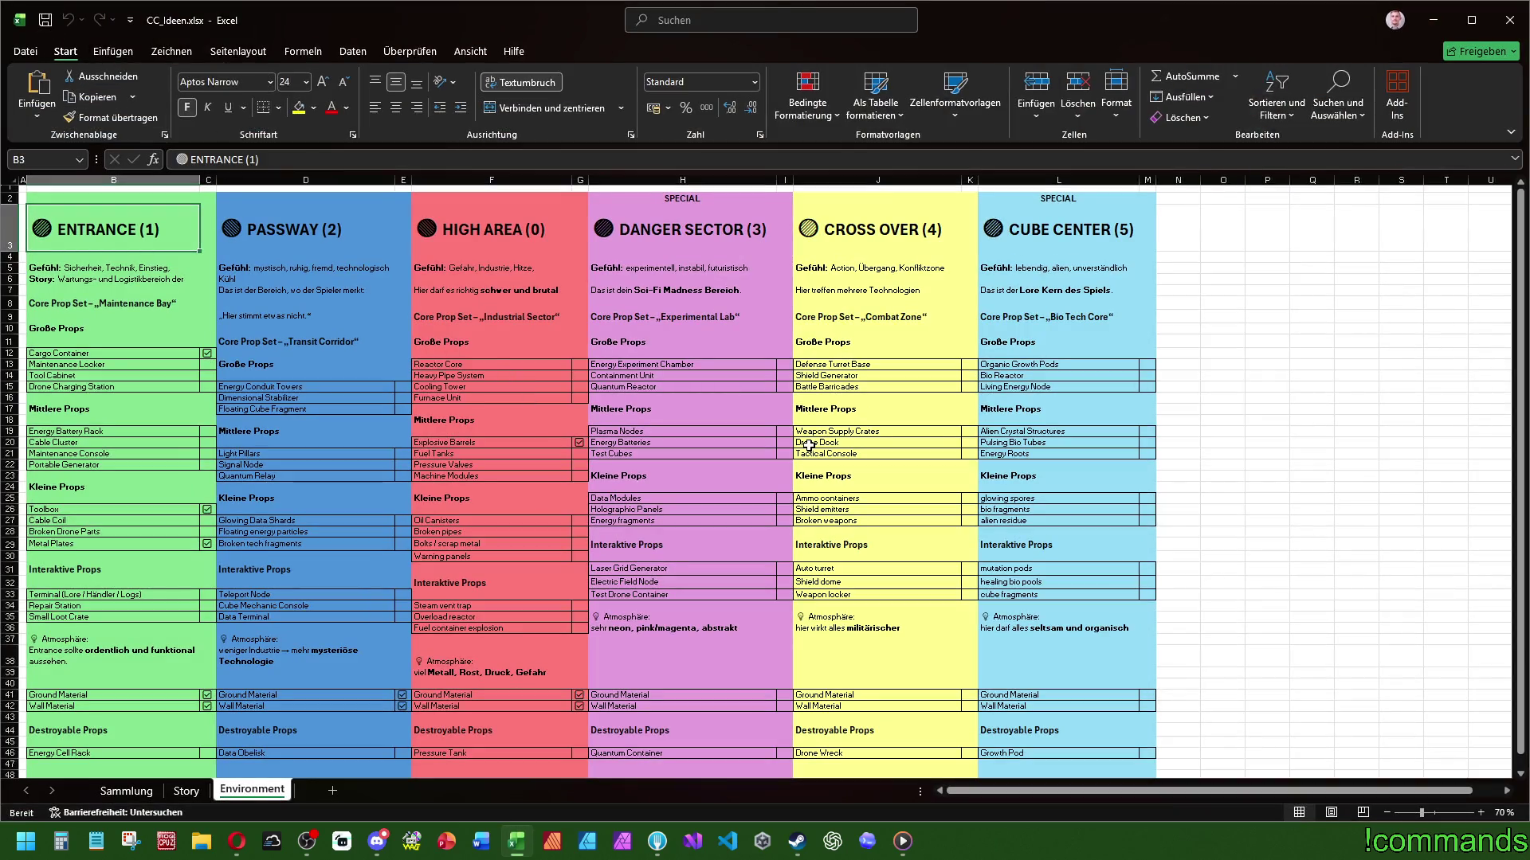
scroll(522, 562, "down", 4)
left_click_drag(974, 582, 85, 579)
key("ctrl+z")
scroll(80, 398, "up", 4)
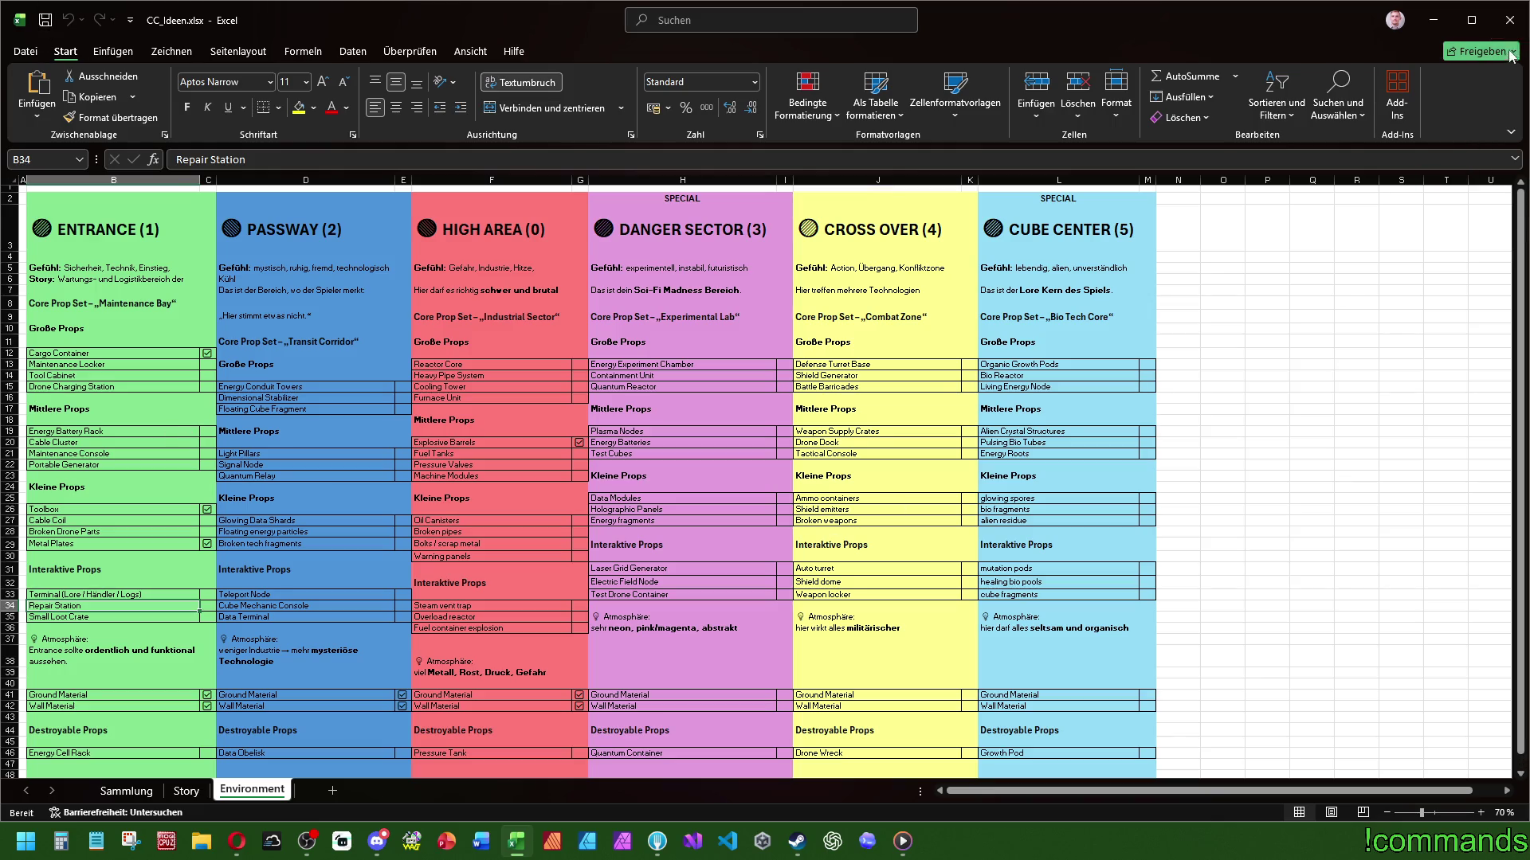
left_click(1510, 20)
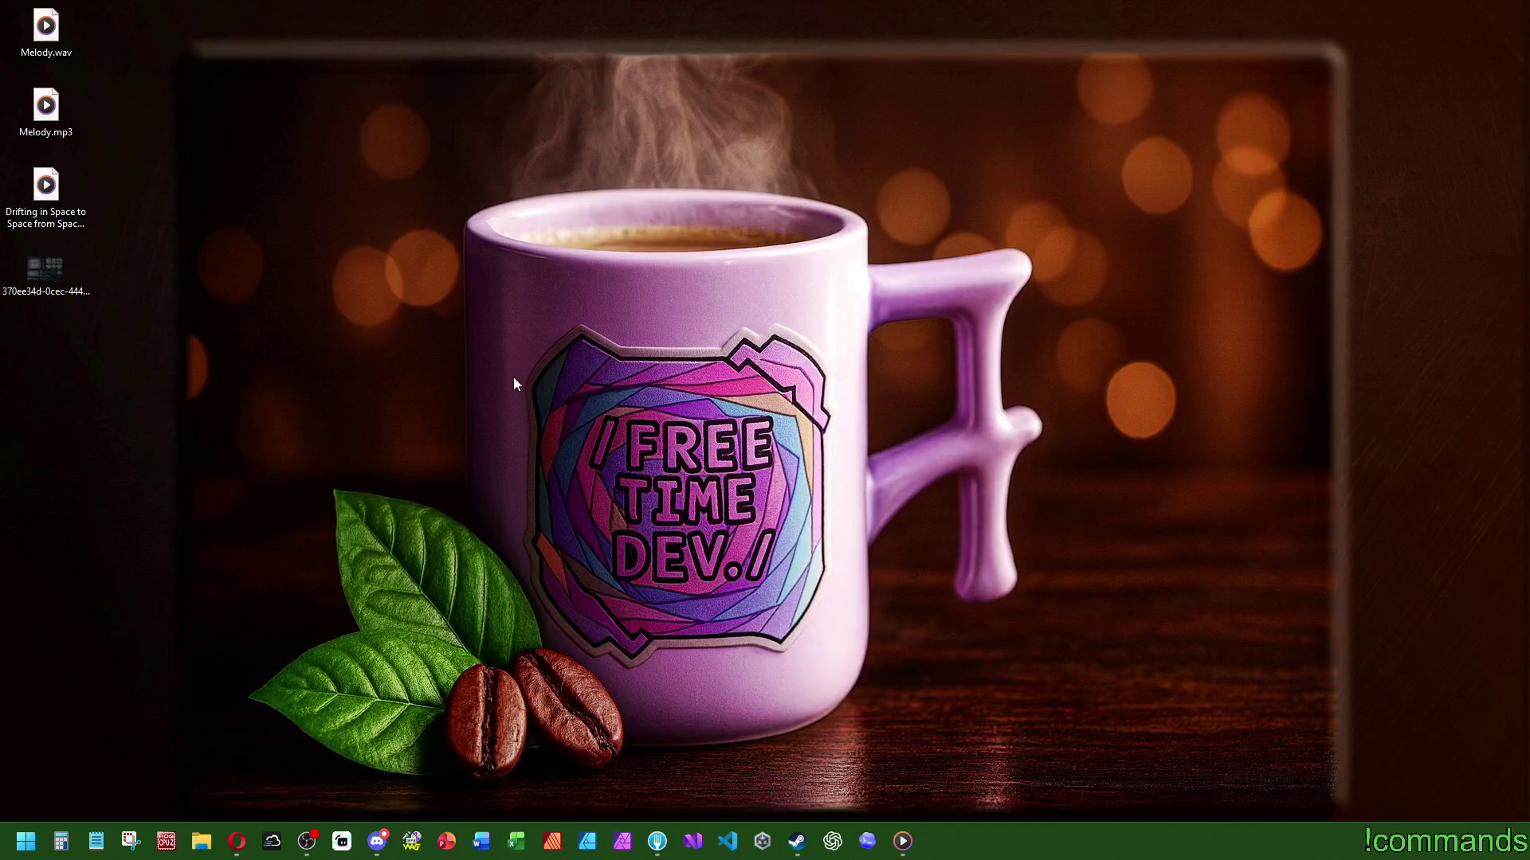
left_click(657, 841)
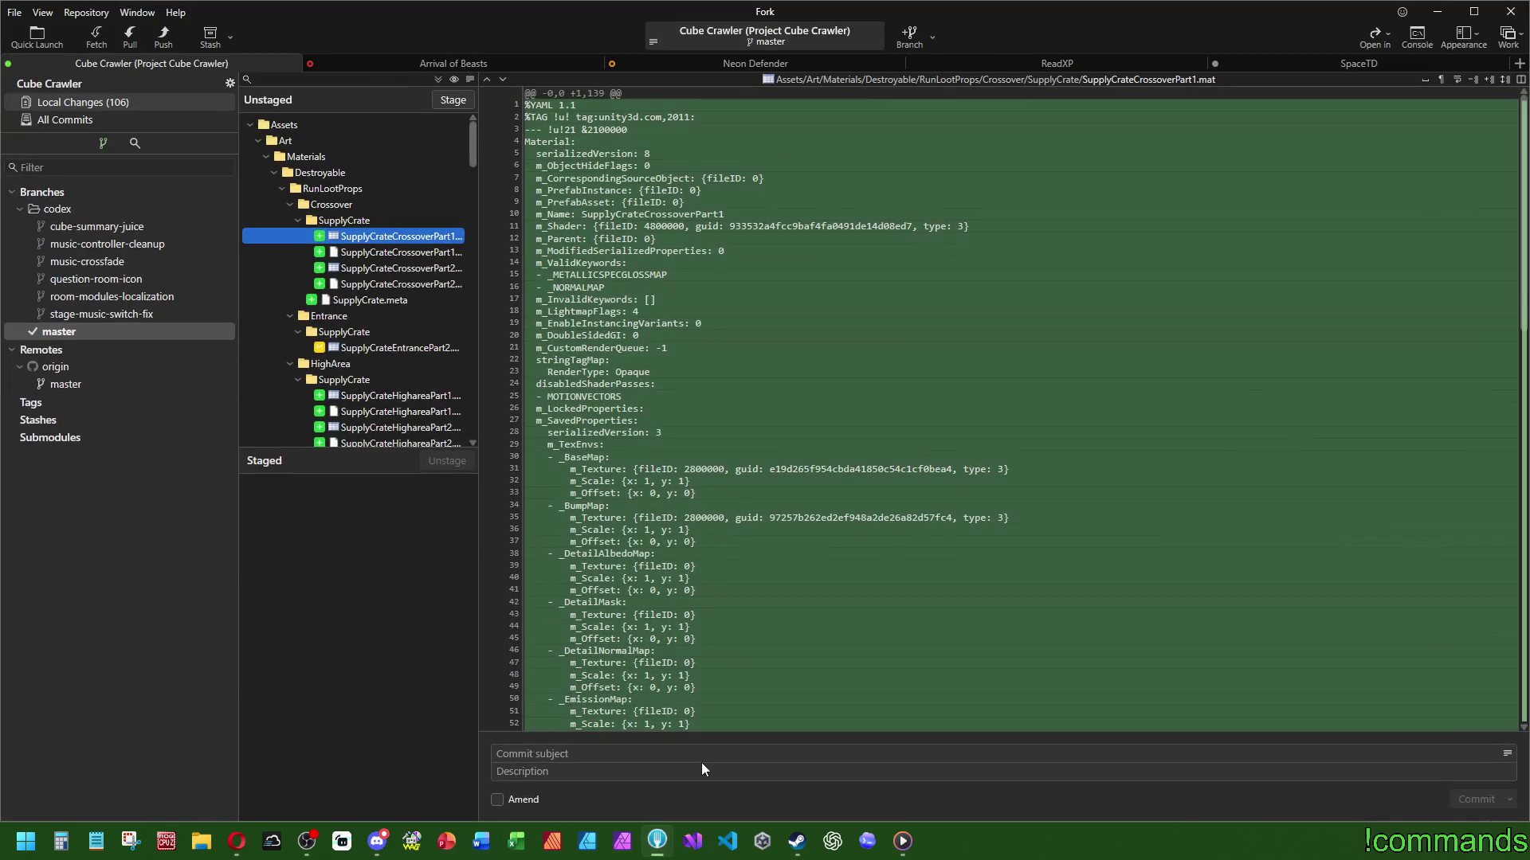
left_click(1511, 11)
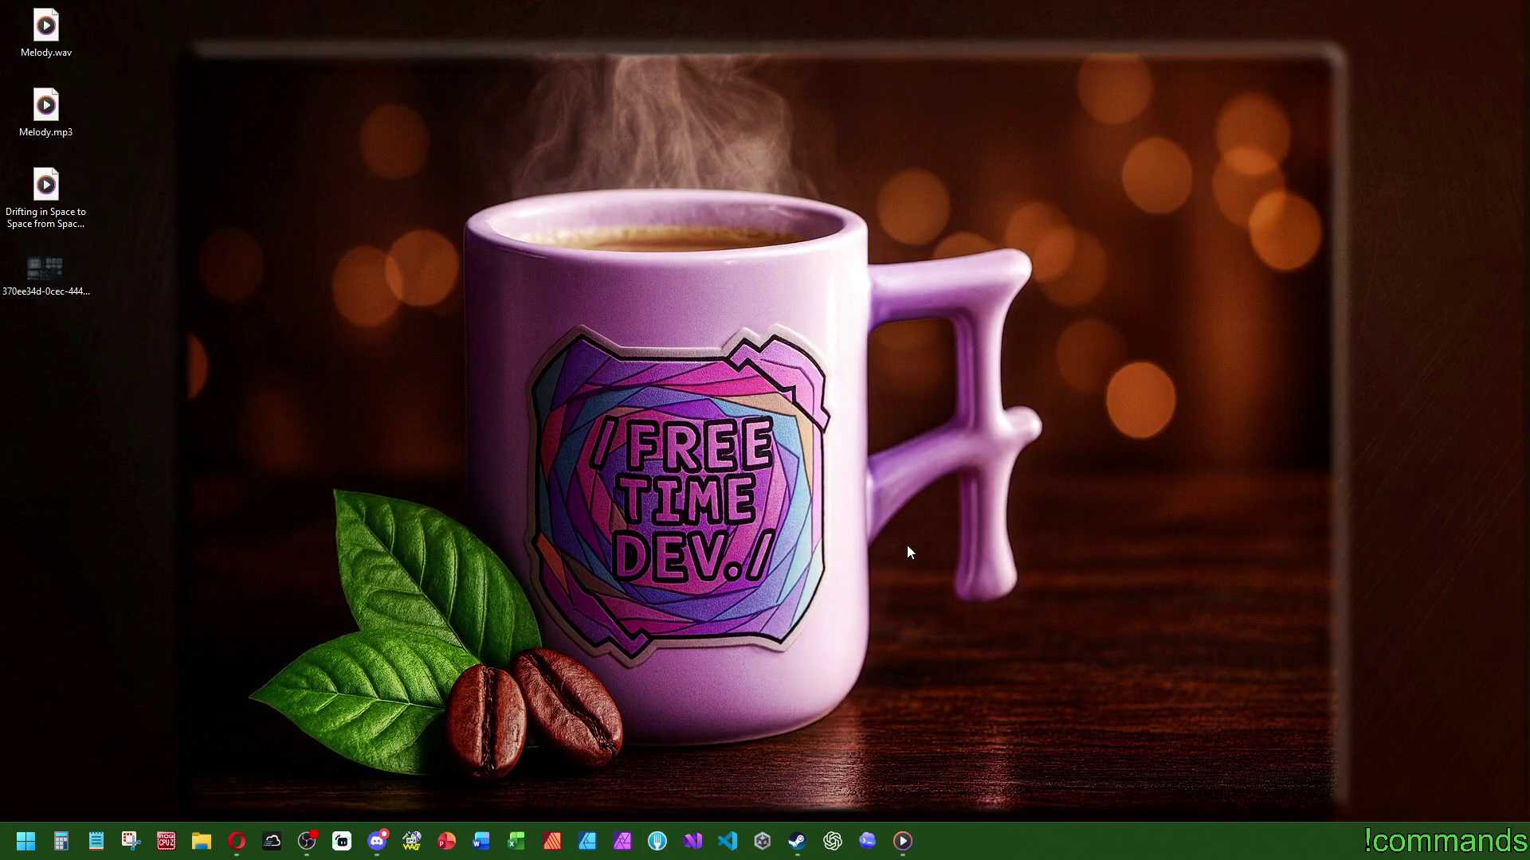
left_click(237, 841)
key("super+Tab")
key("Escape")
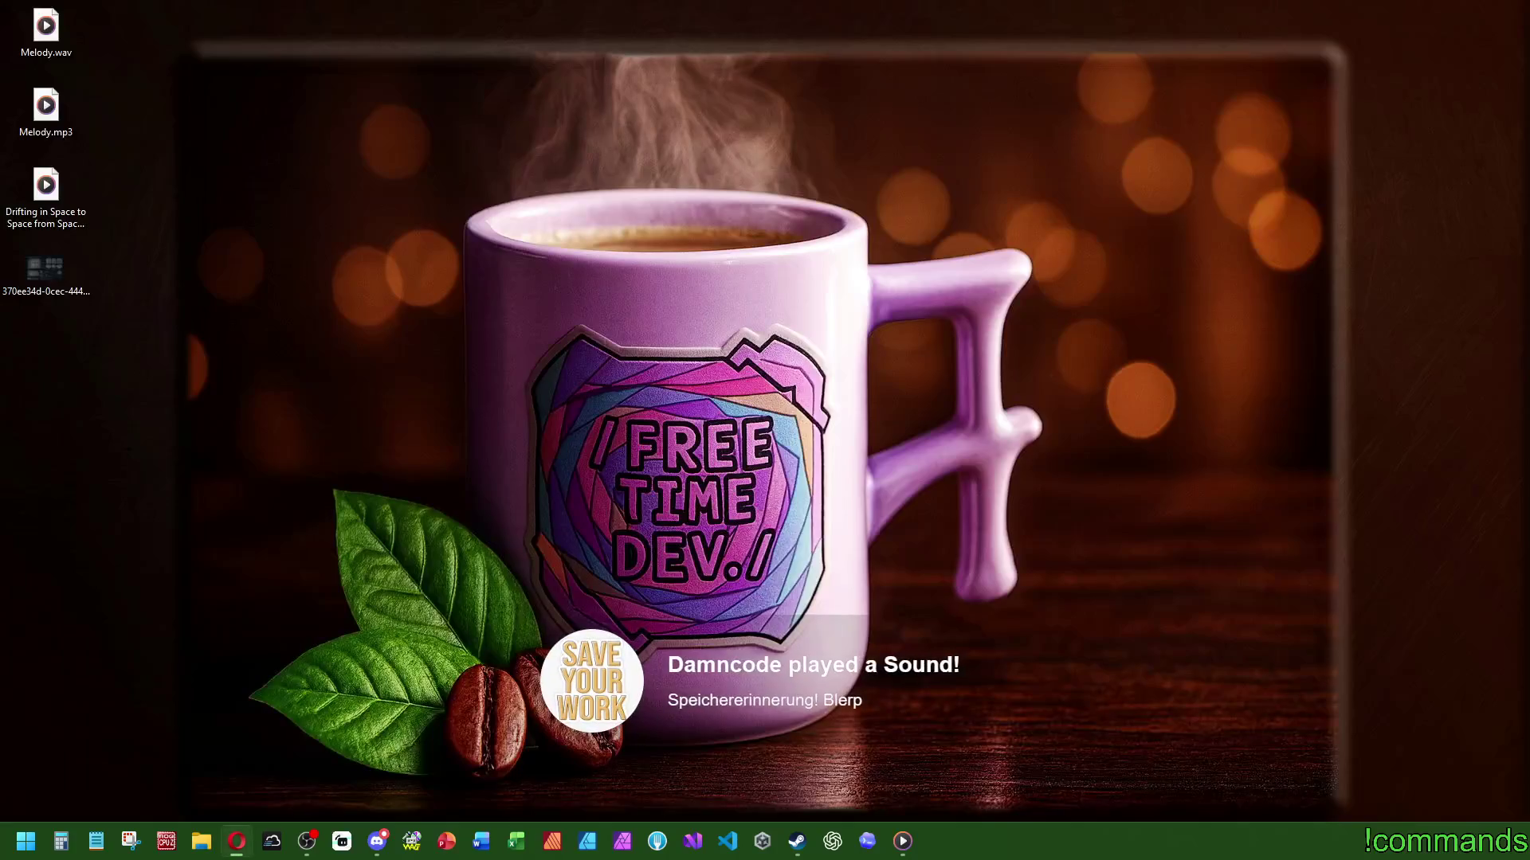